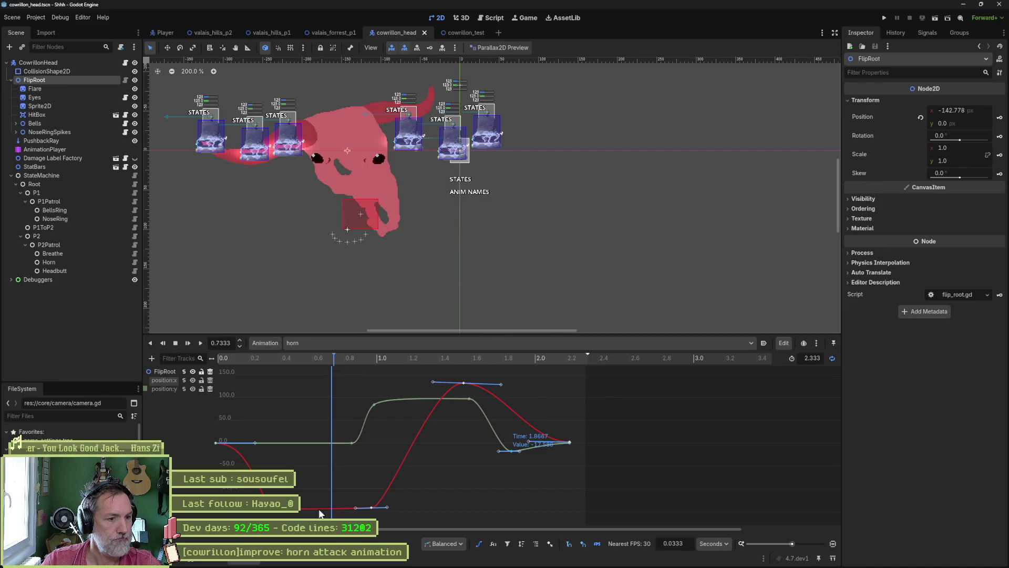
Shift the horn animation's Sprite2D frame keys from 0.6 s onward about 0.1 s later, previewing the timing.
{"action": "left_click", "coordinate": [478, 544]}
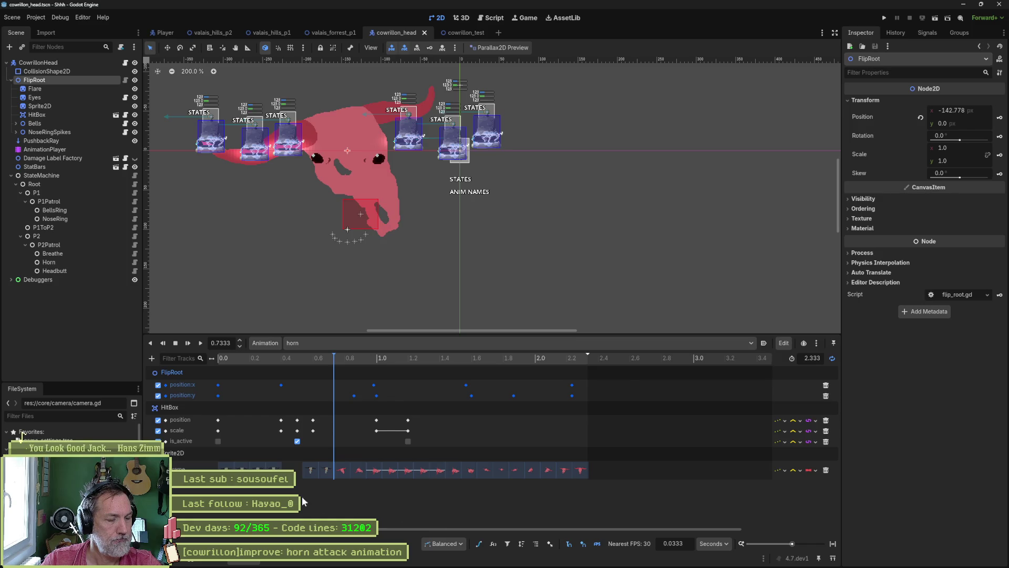
{"action": "scroll", "coordinate": [303, 501], "scroll_direction": "up", "scroll_amount": 1, "text": "ctrl"}
{"action": "scroll", "coordinate": [312, 494], "scroll_direction": "up", "scroll_amount": 1, "text": "ctrl"}
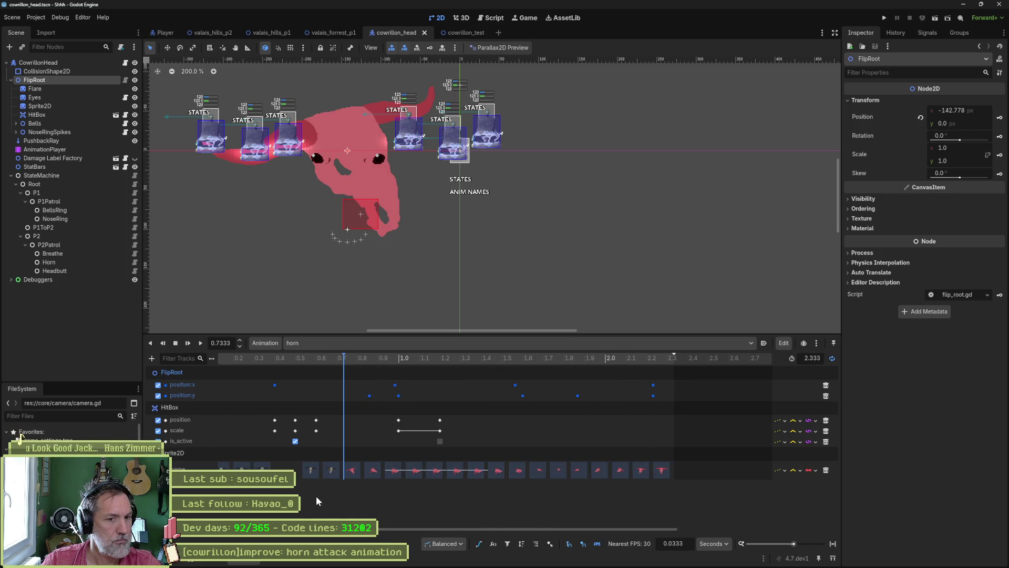
{"action": "left_click_drag", "start_coordinate": [295, 495], "coordinate": [707, 462]}
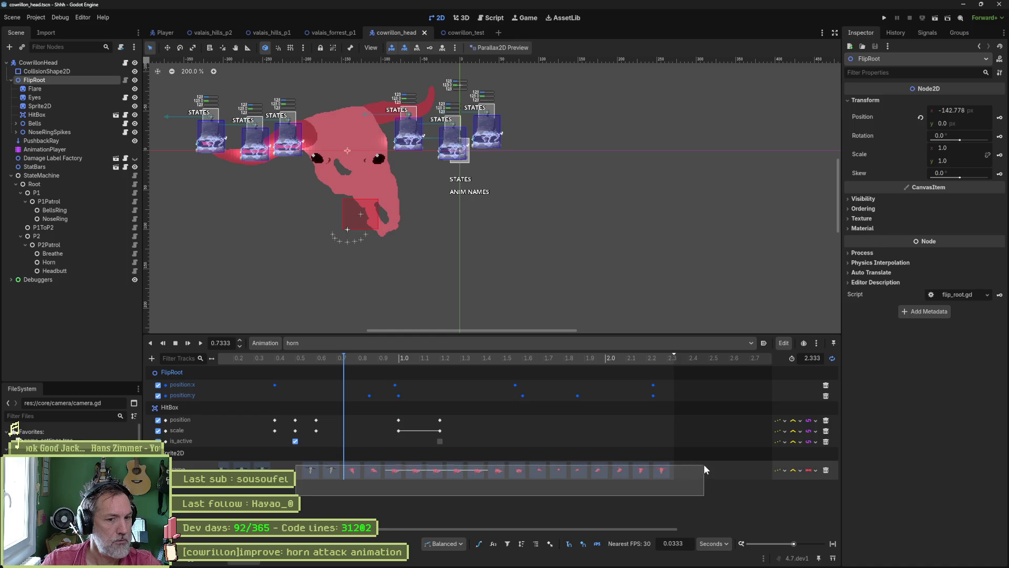
{"action": "left_click_drag", "start_coordinate": [309, 476], "coordinate": [323, 476]}
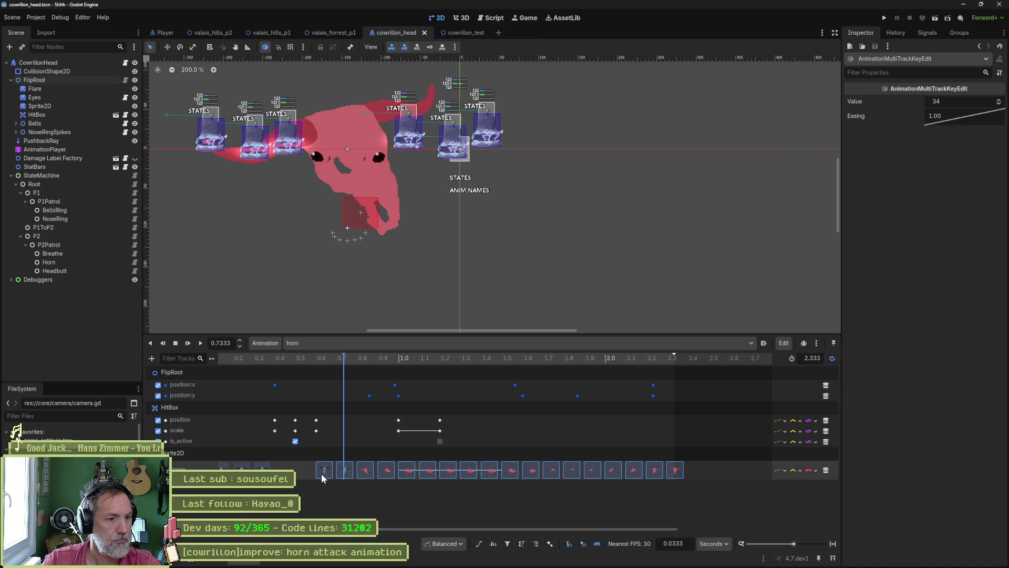
{"action": "left_click", "coordinate": [317, 363]}
{"action": "mouse_move", "coordinate": [317, 362]}
{"action": "left_mouse_down"}
{"action": "mouse_move", "coordinate": [297, 367]}
{"action": "mouse_move", "coordinate": [387, 381]}
{"action": "left_mouse_up"}
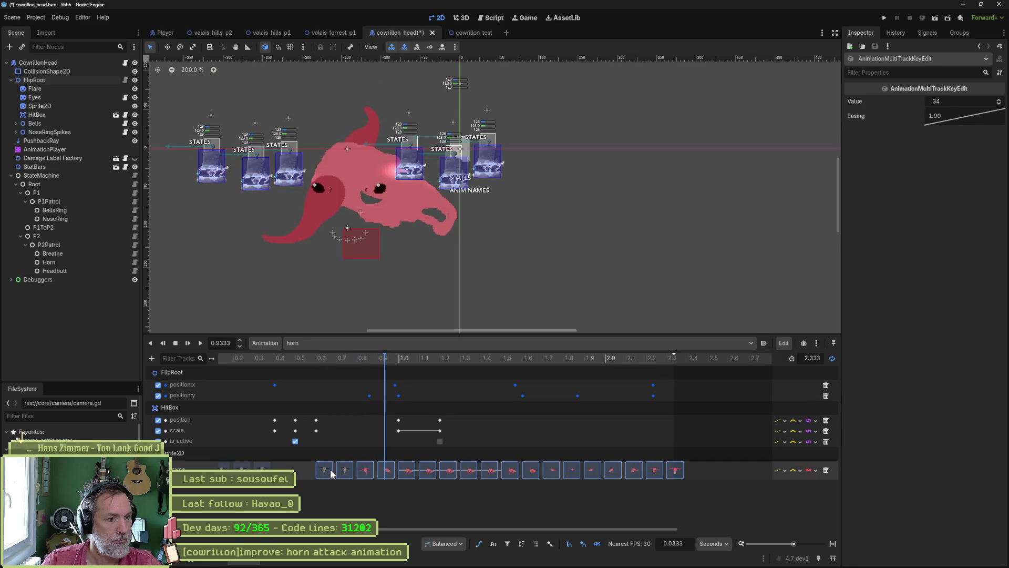
{"action": "left_click_drag", "start_coordinate": [330, 468], "coordinate": [349, 475]}
{"action": "mouse_move", "coordinate": [353, 371]}
{"action": "left_mouse_down"}
{"action": "mouse_move", "coordinate": [297, 365]}
{"action": "mouse_move", "coordinate": [478, 400]}
{"action": "mouse_move", "coordinate": [274, 386]}
{"action": "mouse_move", "coordinate": [627, 411]}
{"action": "mouse_move", "coordinate": [476, 405]}
{"action": "mouse_move", "coordinate": [560, 415]}
{"action": "left_mouse_up"}
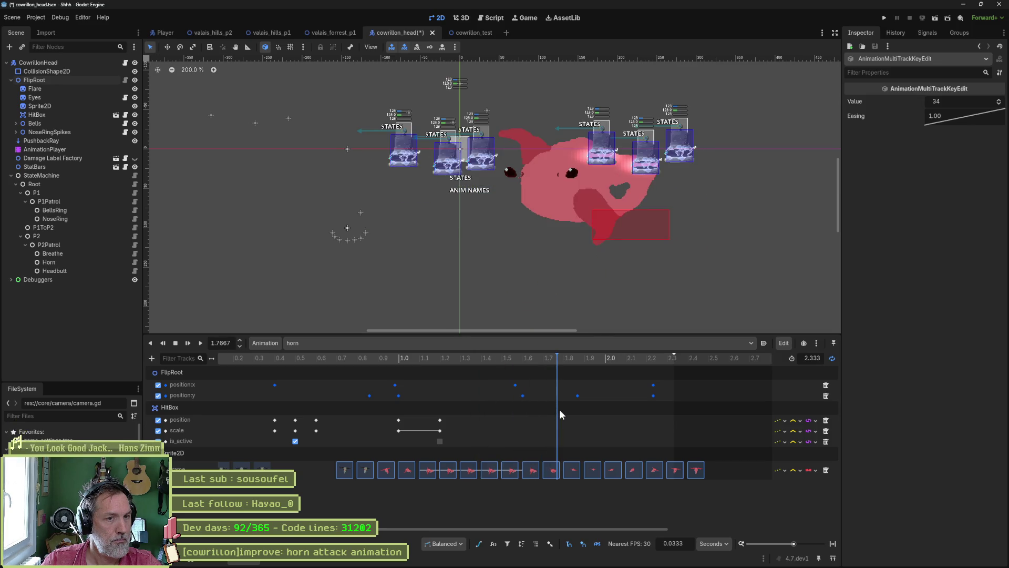
Select FlipRoot and move its position:y curve key from 1.6333 s to 1.7 s.
{"action": "left_click", "coordinate": [560, 410]}
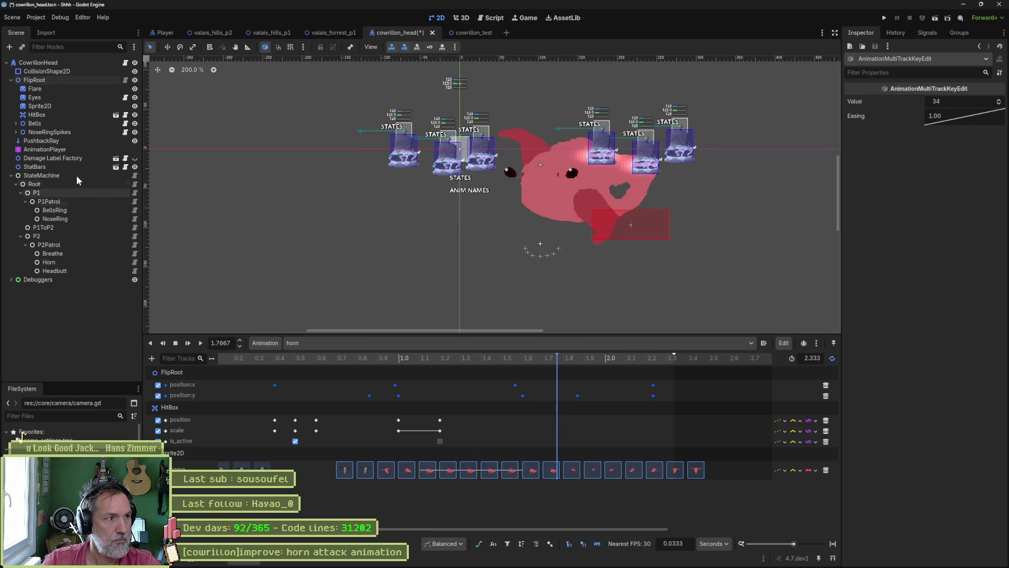
{"action": "left_click", "coordinate": [74, 79]}
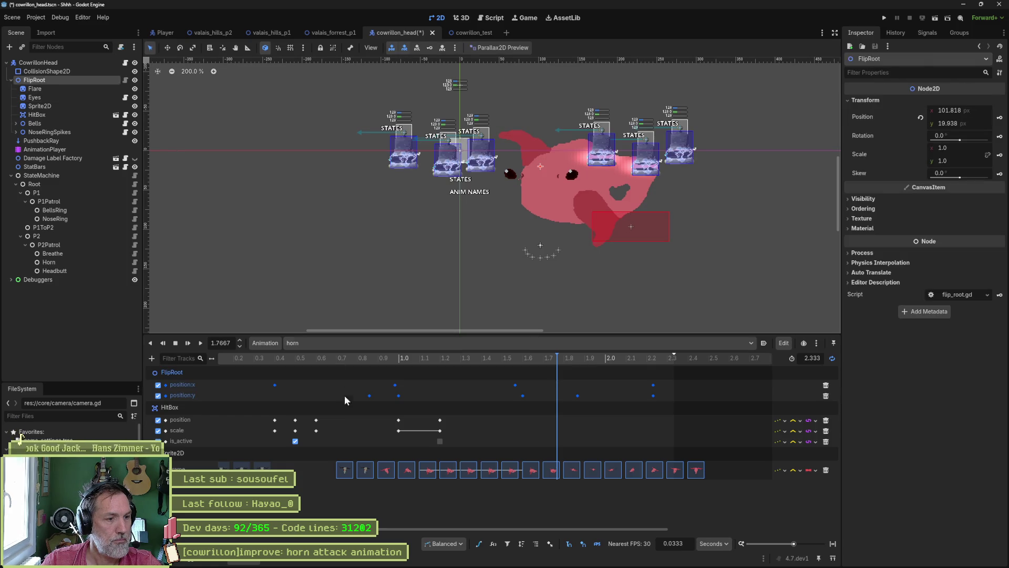
{"action": "left_click", "coordinate": [479, 544]}
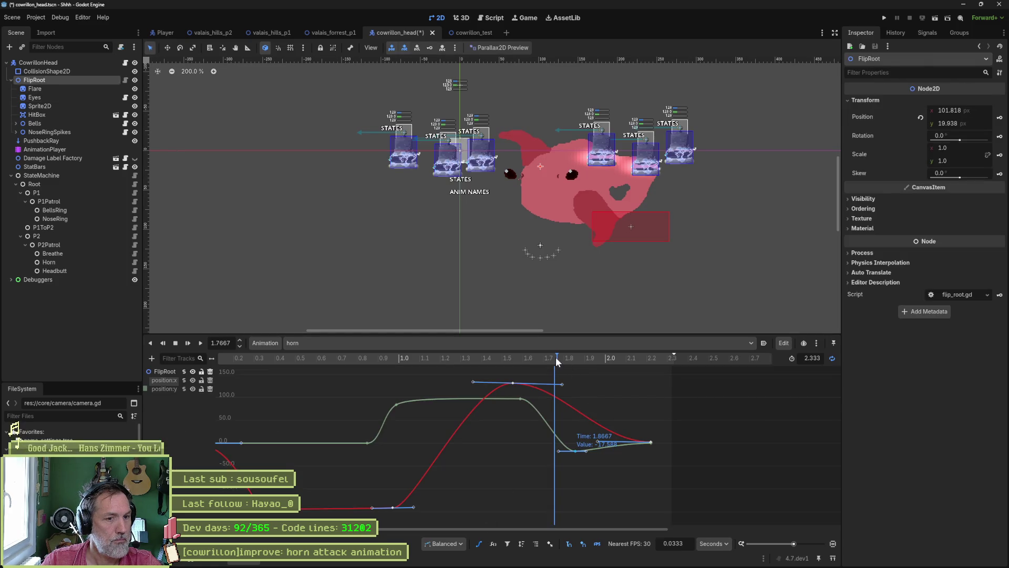
{"action": "mouse_move", "coordinate": [556, 357]}
{"action": "left_mouse_down"}
{"action": "mouse_move", "coordinate": [532, 358]}
{"action": "mouse_move", "coordinate": [556, 358]}
{"action": "left_mouse_up"}
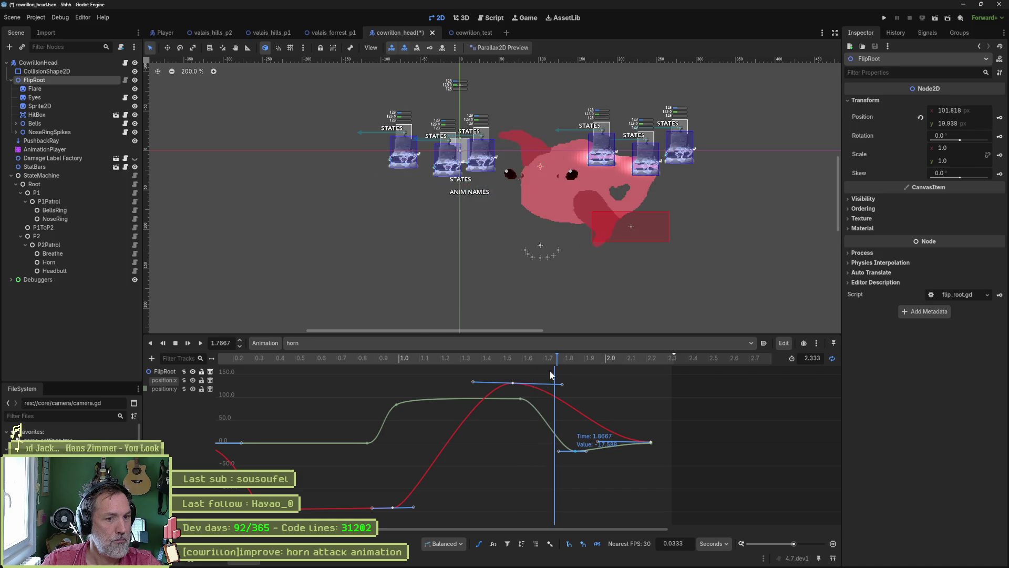
{"action": "left_click", "coordinate": [528, 398]}
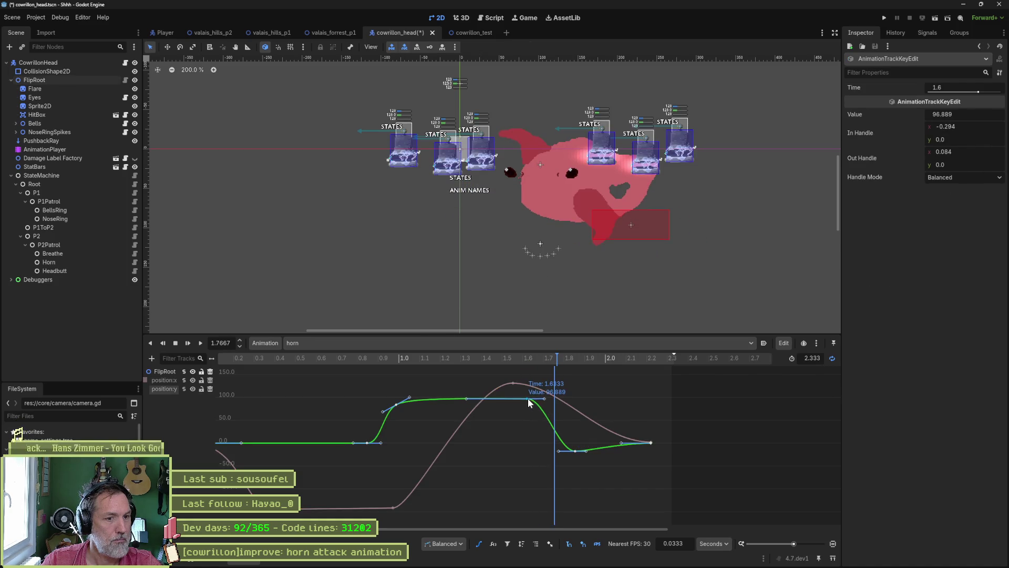
{"action": "left_click_drag", "start_coordinate": [528, 398], "coordinate": [539, 399]}
{"action": "mouse_move", "coordinate": [549, 358]}
{"action": "left_mouse_down"}
{"action": "mouse_move", "coordinate": [478, 358]}
{"action": "mouse_move", "coordinate": [607, 388]}
{"action": "mouse_move", "coordinate": [507, 361]}
{"action": "mouse_move", "coordinate": [570, 368]}
{"action": "left_mouse_up"}
Move FlipRoot's later position:y key from 1.8667 s to about 1.9 s and preview the motion.
{"action": "left_click", "coordinate": [513, 384]}
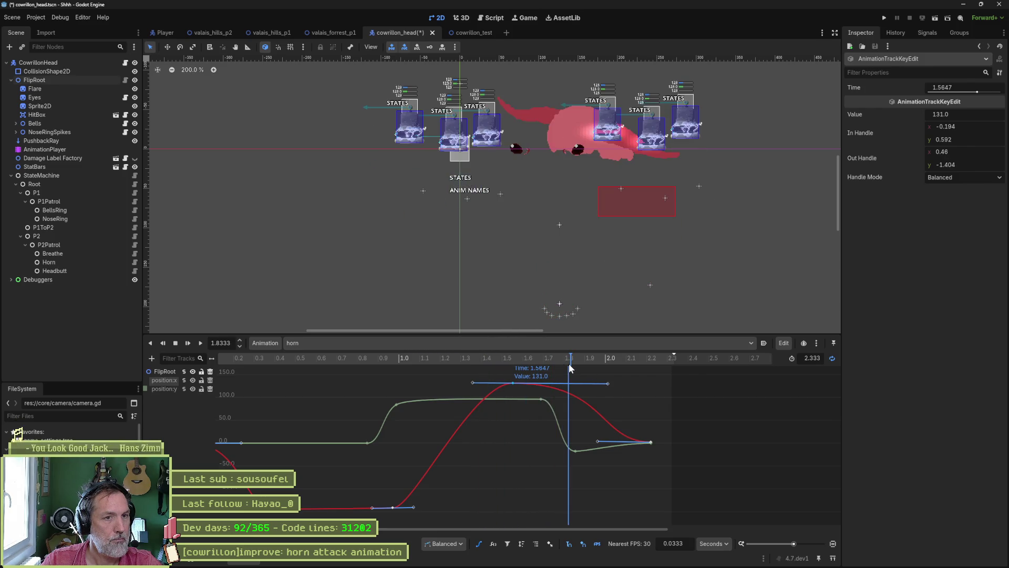
{"action": "left_click", "coordinate": [575, 450]}
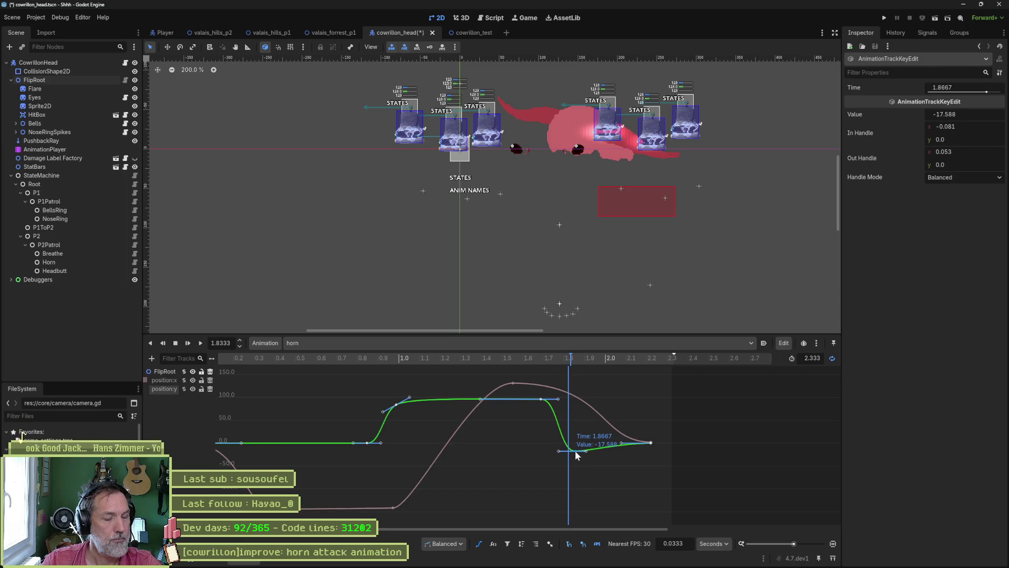
{"action": "left_click_drag", "start_coordinate": [575, 450], "coordinate": [604, 450]}
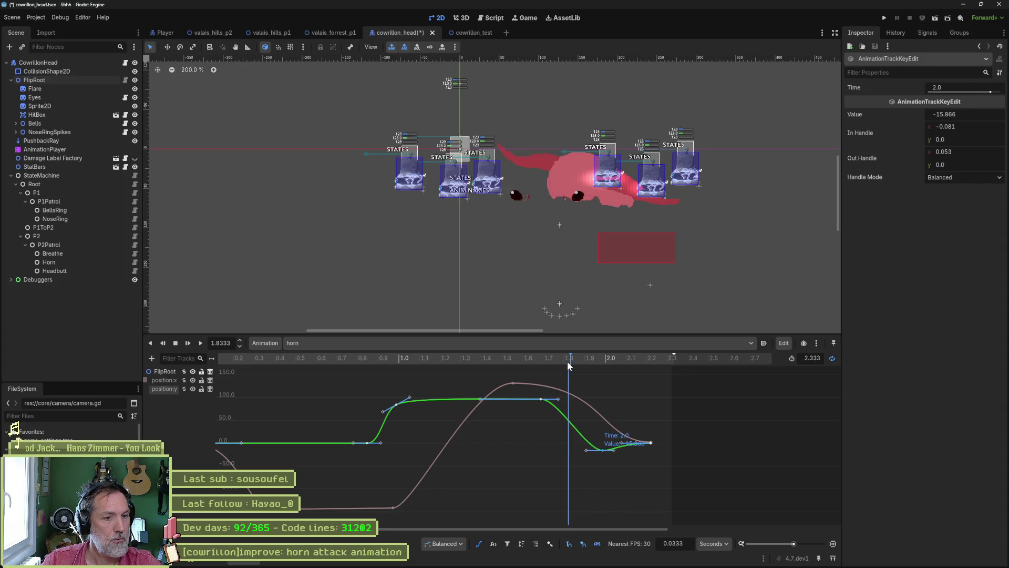
{"action": "mouse_move", "coordinate": [568, 363]}
{"action": "left_mouse_down"}
{"action": "mouse_move", "coordinate": [488, 352]}
{"action": "mouse_move", "coordinate": [677, 374]}
{"action": "left_mouse_up"}
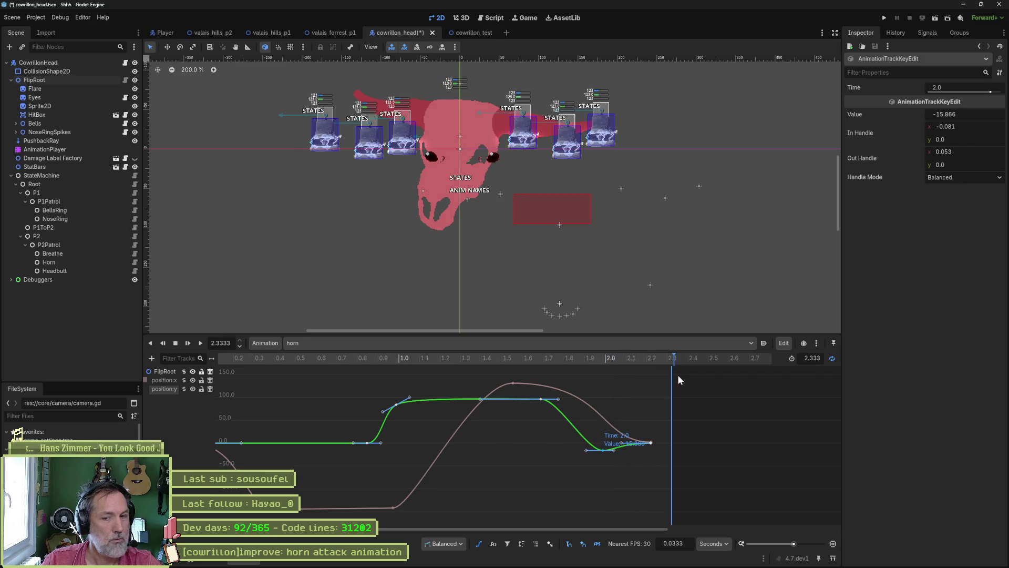
{"action": "scroll", "coordinate": [654, 405], "scroll_direction": "down", "scroll_amount": 4}
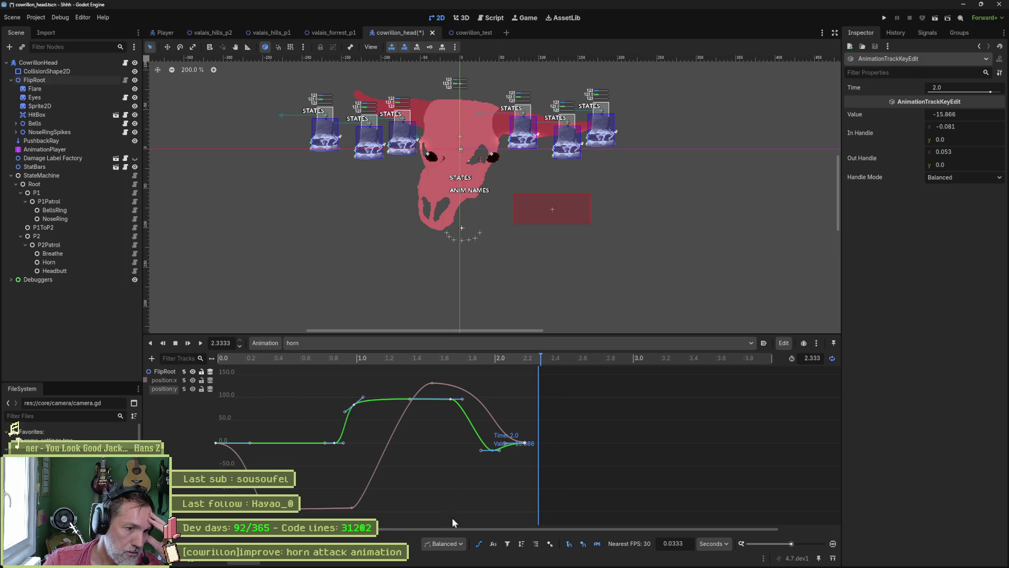
Extend the horn animation's length to 2.533 s, then bring back FlipRoot's position curves.
{"action": "left_click", "coordinate": [478, 543]}
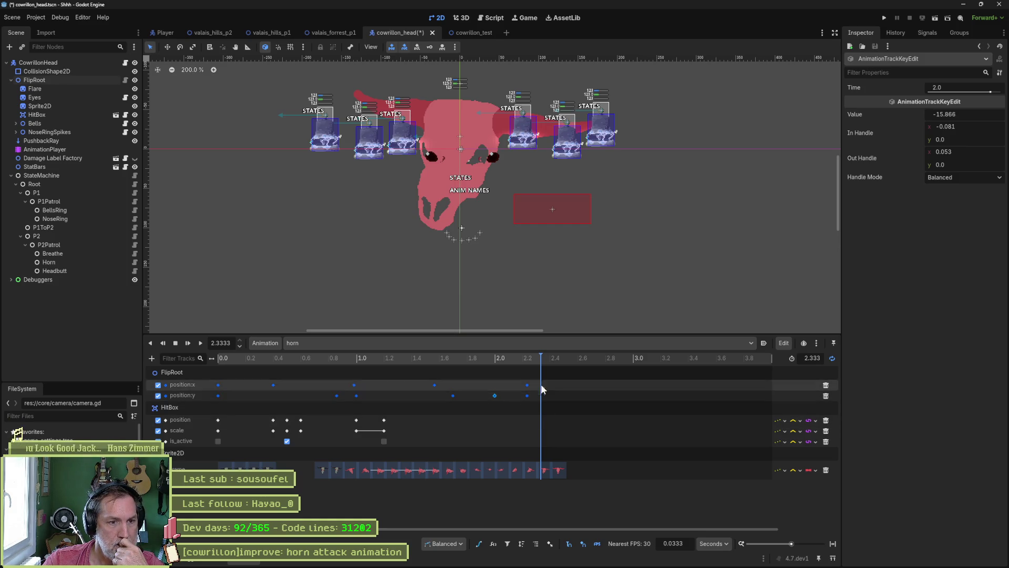
{"action": "left_click_drag", "start_coordinate": [539, 357], "coordinate": [445, 357]}
{"action": "mouse_move", "coordinate": [542, 356]}
{"action": "left_mouse_down"}
{"action": "mouse_move", "coordinate": [574, 355]}
{"action": "mouse_move", "coordinate": [480, 357]}
{"action": "mouse_move", "coordinate": [583, 361]}
{"action": "mouse_move", "coordinate": [528, 359]}
{"action": "left_mouse_up"}
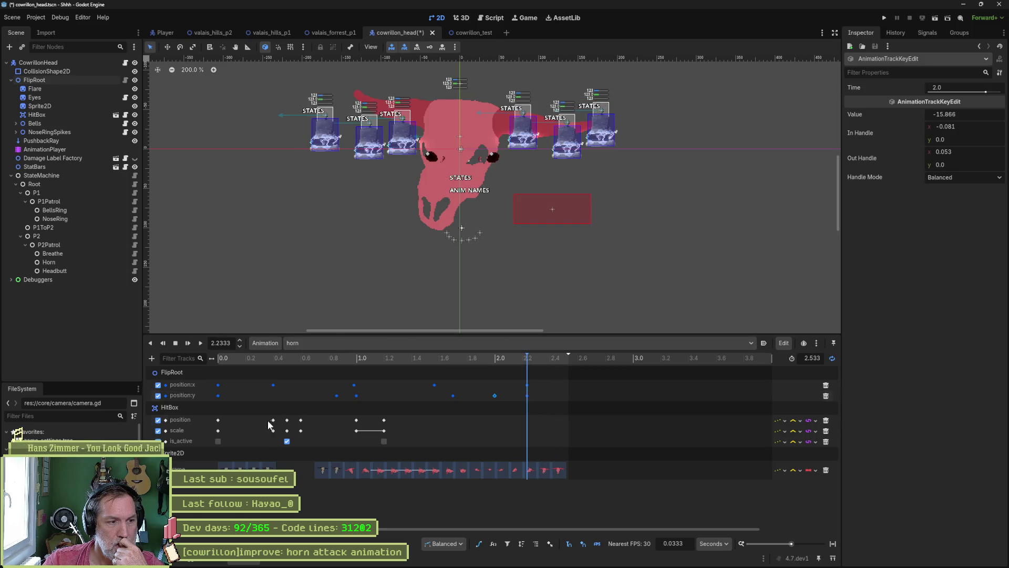
{"action": "left_click", "coordinate": [35, 79]}
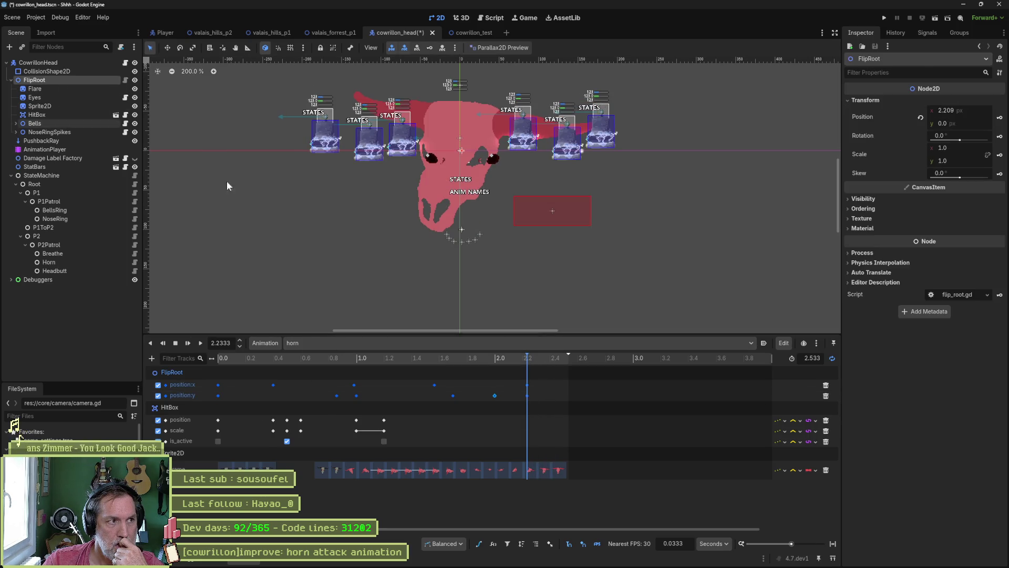
{"action": "left_click", "coordinate": [480, 544]}
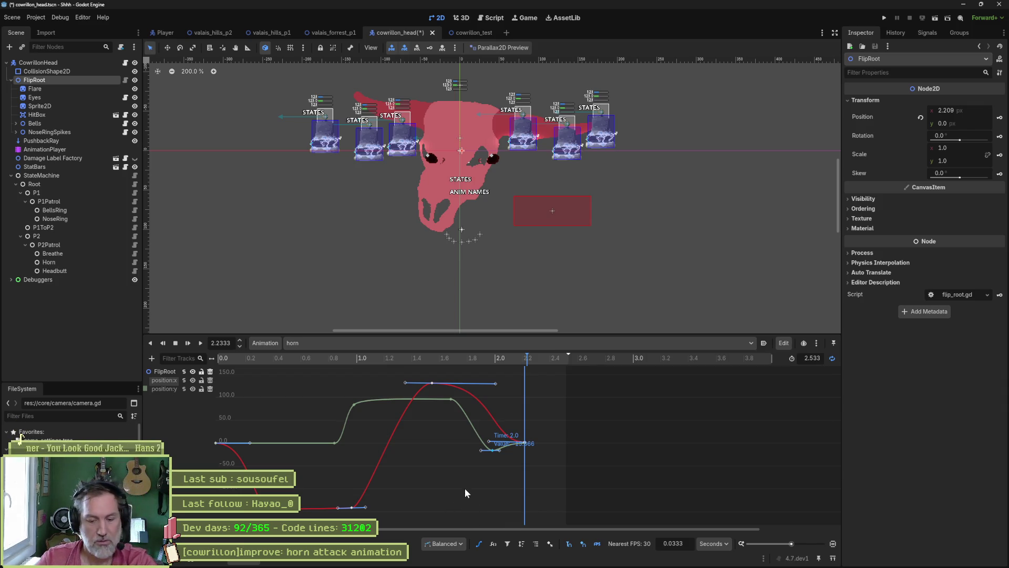
Review horn frames 45–48 of the skull sprite in Aseprite, then return to Godot.
{"action": "mouse_move", "coordinate": [641, 565]}
{"action": "left_click", "coordinate": [585, 562]}
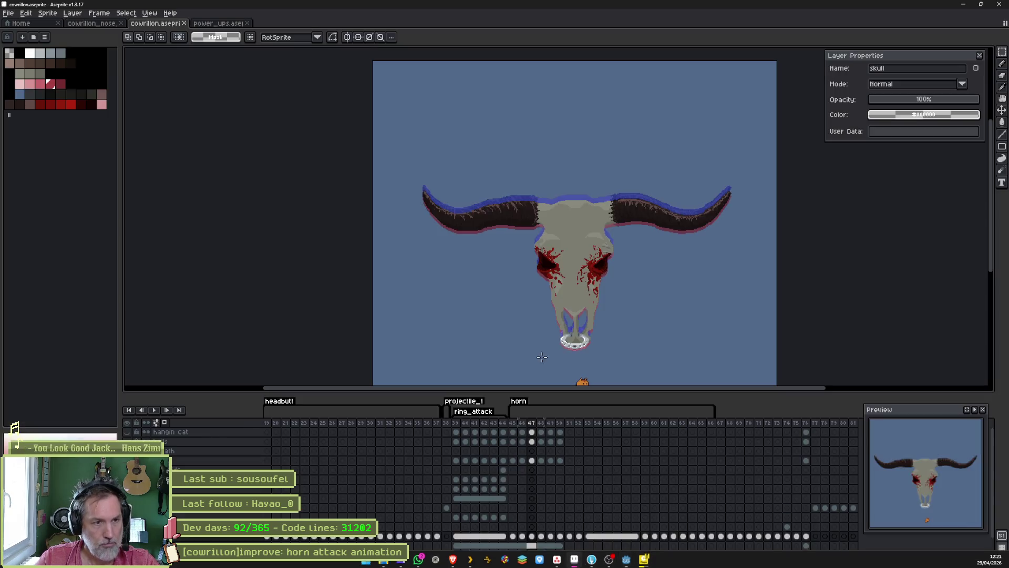
{"action": "mouse_move", "coordinate": [511, 429]}
{"action": "left_mouse_down"}
{"action": "mouse_move", "coordinate": [581, 423]}
{"action": "mouse_move", "coordinate": [515, 425]}
{"action": "left_mouse_up"}
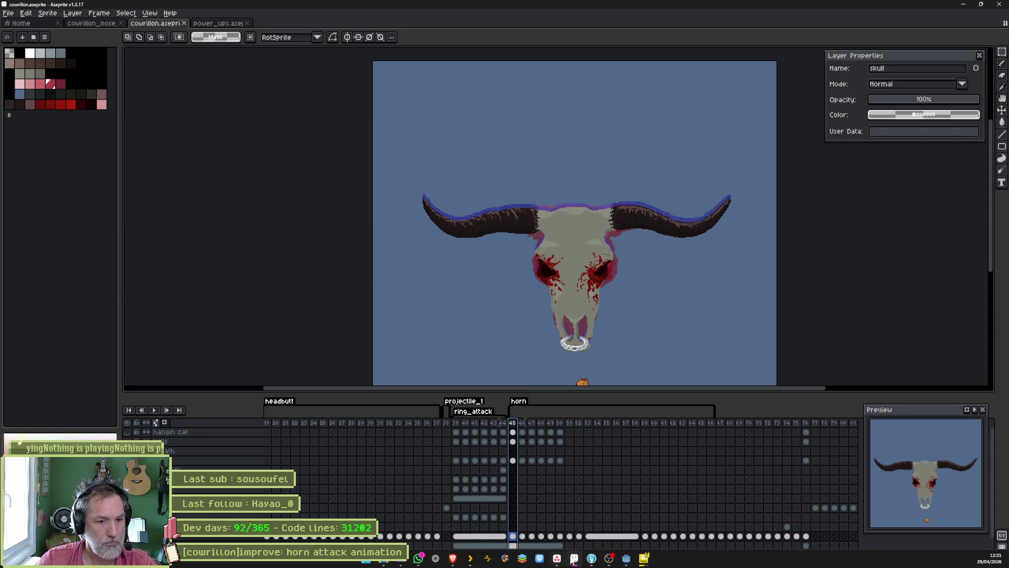
{"action": "left_click", "coordinate": [628, 562]}
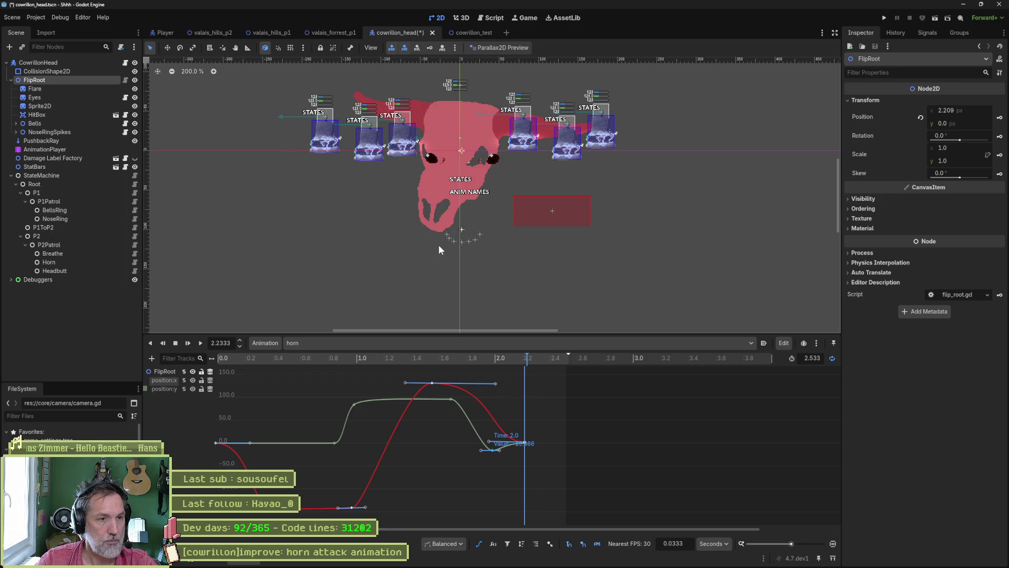
Scrub the horn animation to 1.9667 s to preview the attack pose.
{"action": "mouse_move", "coordinate": [441, 567]}
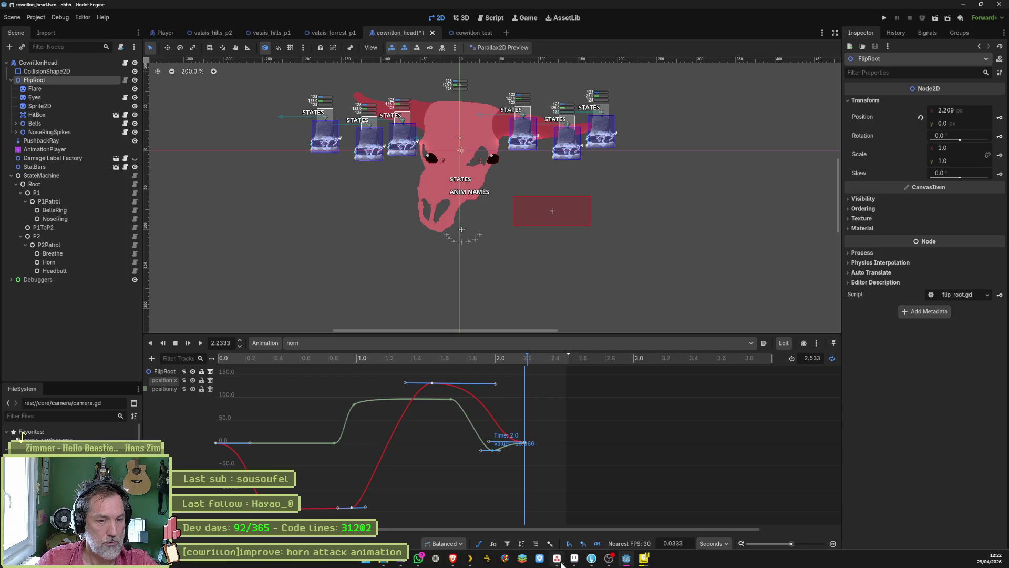
{"action": "mouse_move", "coordinate": [609, 565]}
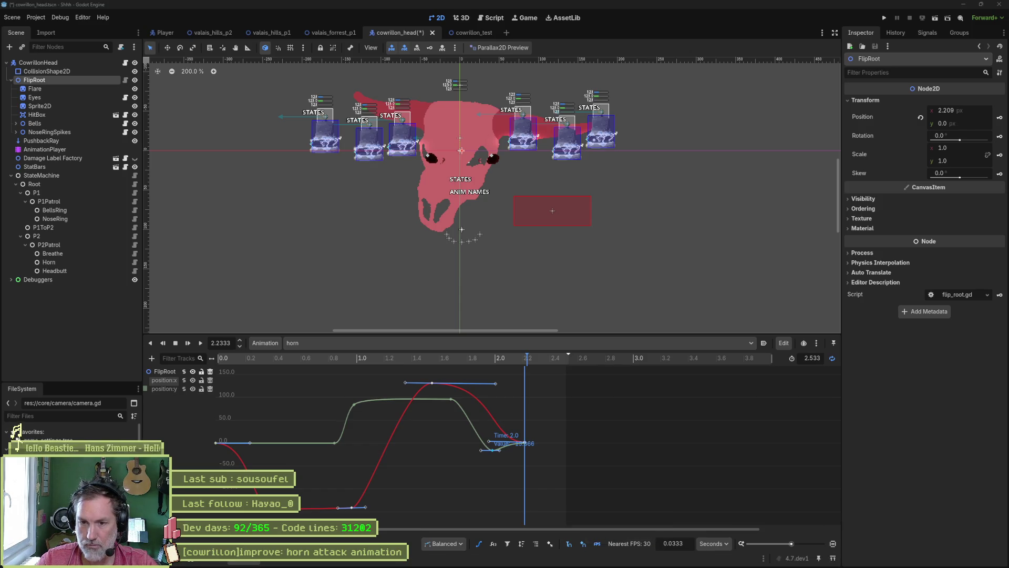
{"action": "mouse_move", "coordinate": [473, 565]}
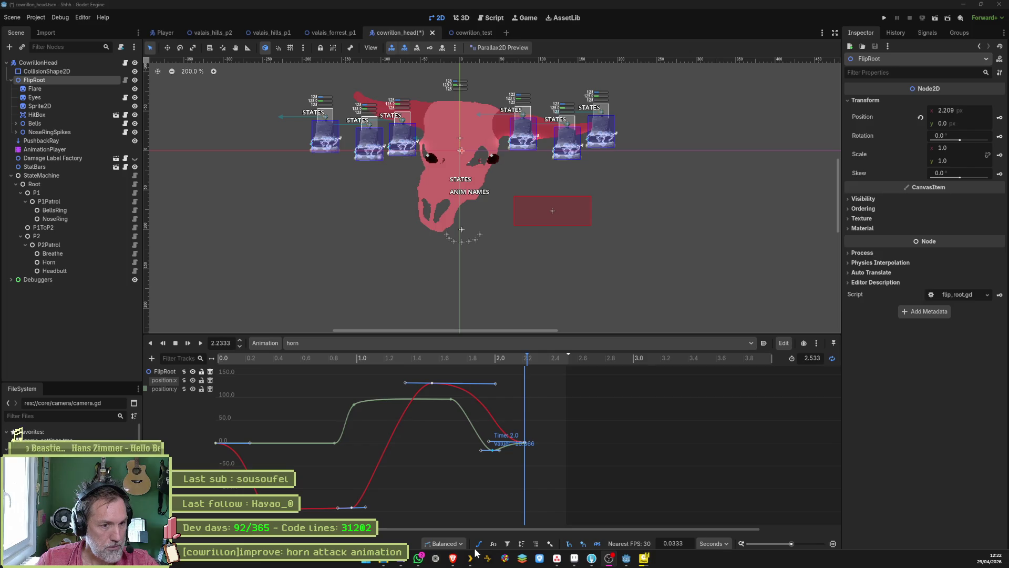
{"action": "mouse_move", "coordinate": [459, 358]}
{"action": "left_mouse_down"}
{"action": "mouse_move", "coordinate": [419, 358]}
{"action": "mouse_move", "coordinate": [487, 364]}
{"action": "left_mouse_up"}
Close the background PotPlayer window from the taskbar.
{"action": "mouse_move", "coordinate": [453, 559]}
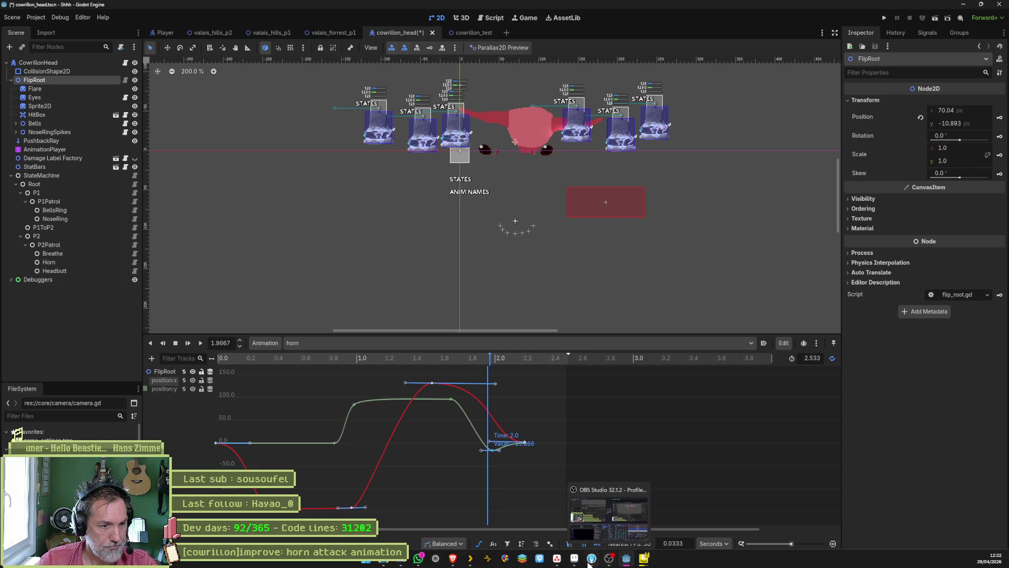
{"action": "right_click", "coordinate": [644, 562]}
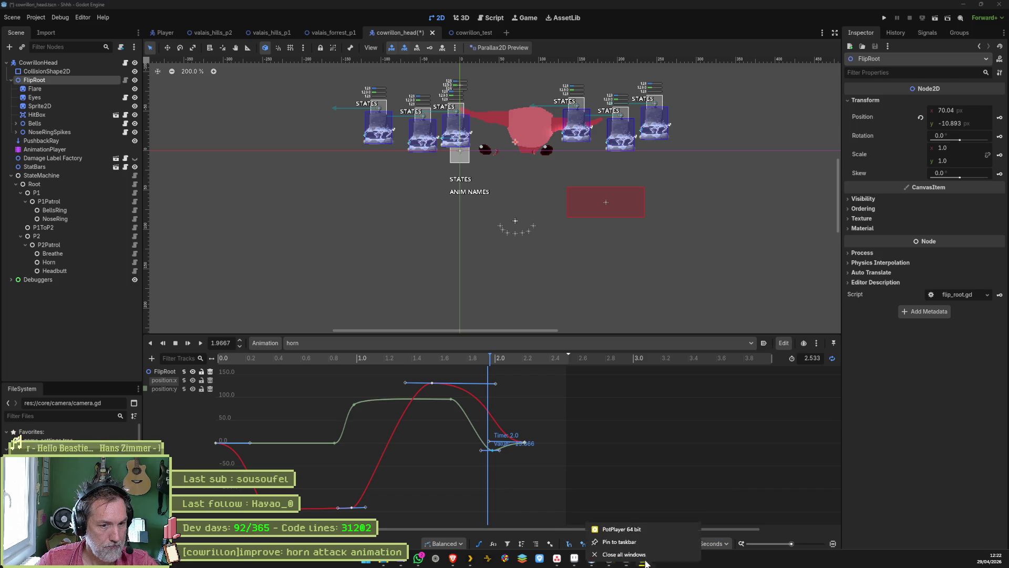
{"action": "left_click", "coordinate": [645, 561]}
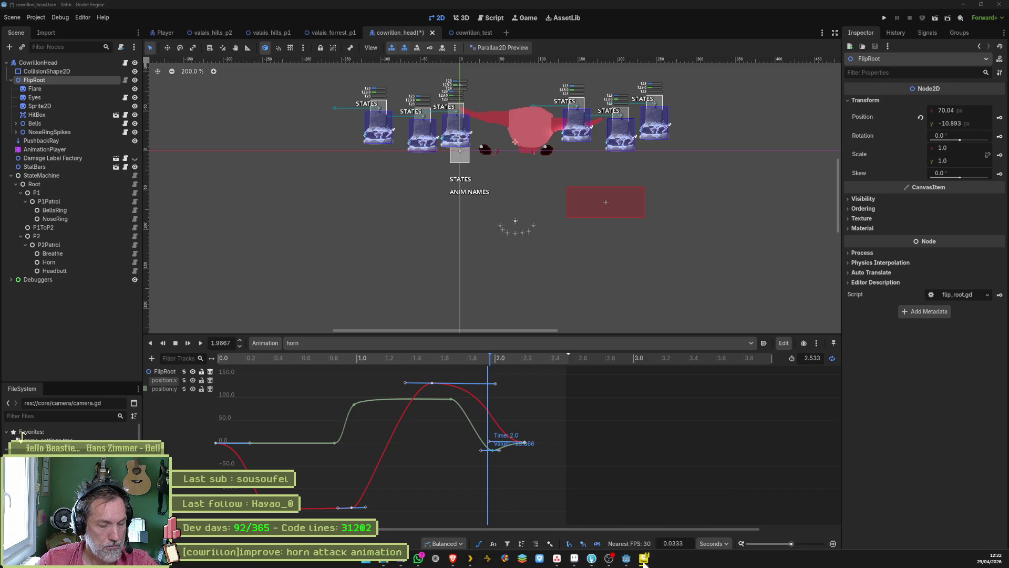
{"action": "right_click", "coordinate": [644, 562]}
{"action": "left_click", "coordinate": [665, 537]}
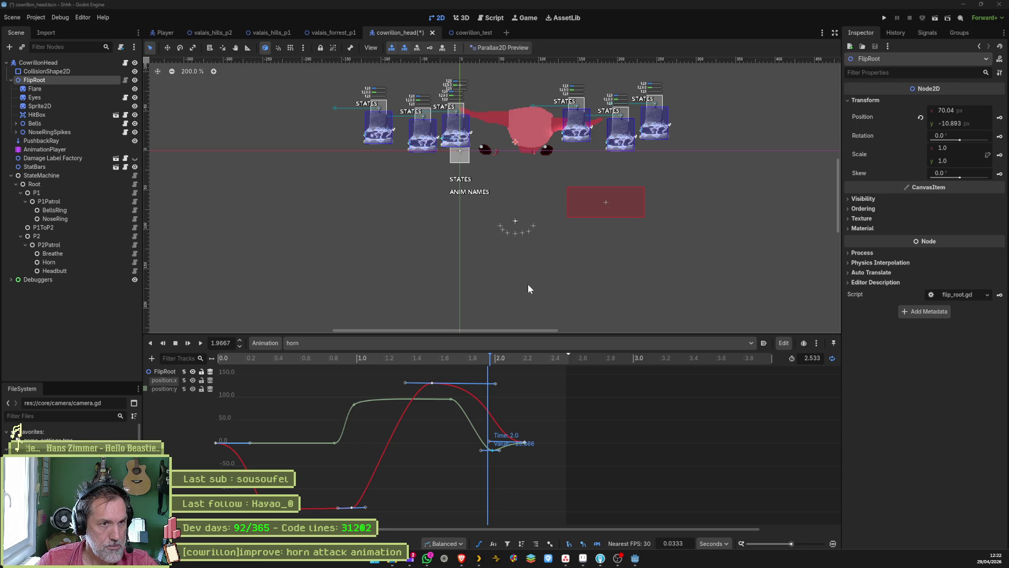
{"action": "mouse_move", "coordinate": [489, 357]}
{"action": "left_mouse_down"}
{"action": "mouse_move", "coordinate": [251, 365]}
{"action": "mouse_move", "coordinate": [500, 405]}
{"action": "mouse_move", "coordinate": [289, 387]}
{"action": "mouse_move", "coordinate": [237, 395]}
{"action": "mouse_move", "coordinate": [283, 399]}
{"action": "mouse_move", "coordinate": [230, 404]}
{"action": "mouse_move", "coordinate": [332, 395]}
{"action": "mouse_move", "coordinate": [304, 394]}
{"action": "mouse_move", "coordinate": [405, 398]}
{"action": "left_mouse_up"}
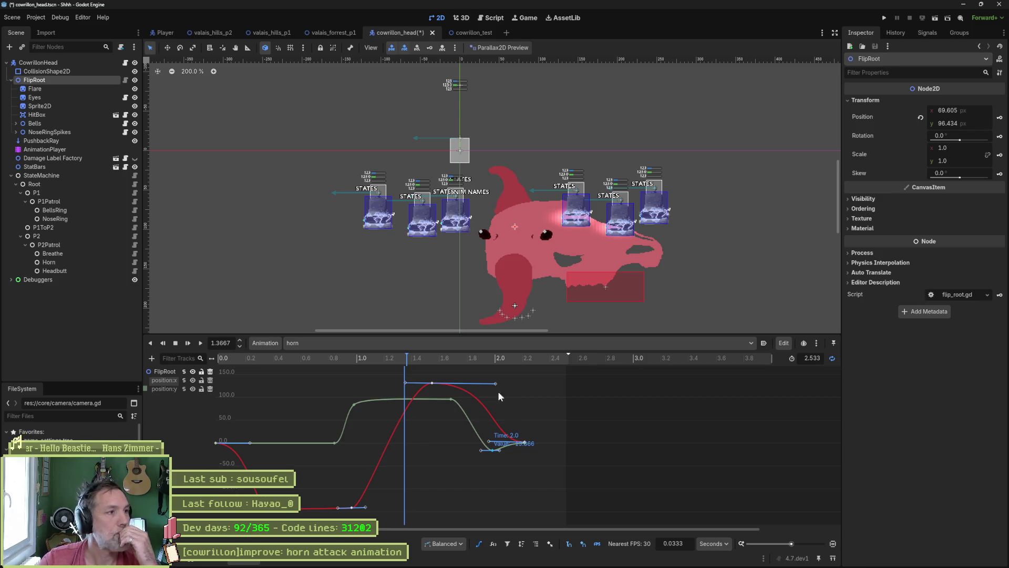
Add an In progress task '[cowrillon]add: new horn positionning state' and open its details.
{"action": "mouse_move", "coordinate": [527, 567]}
{"action": "left_click", "coordinate": [565, 558]}
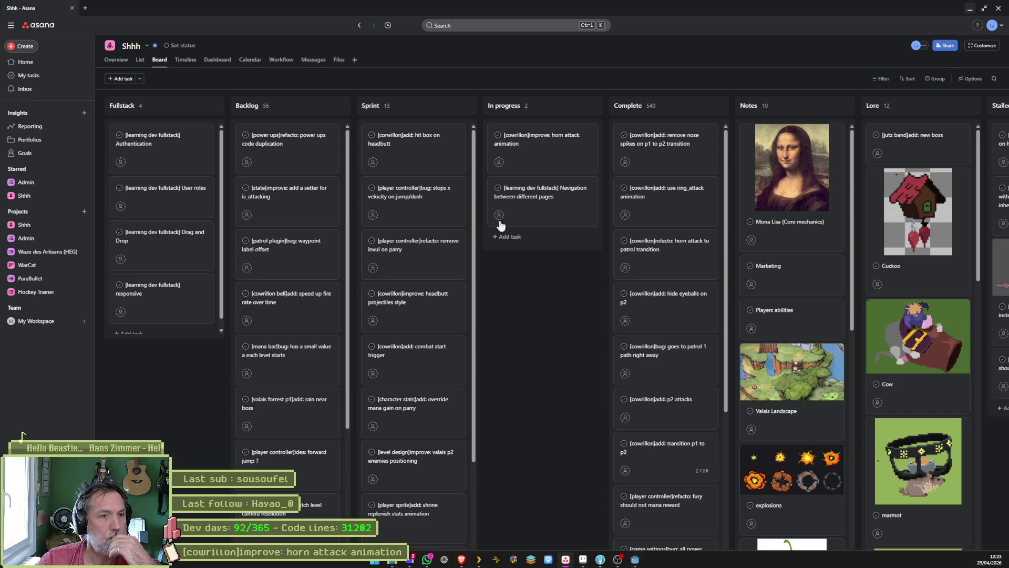
{"action": "left_click", "coordinate": [579, 106]}
{"action": "type", "text": "[cowrillon"}
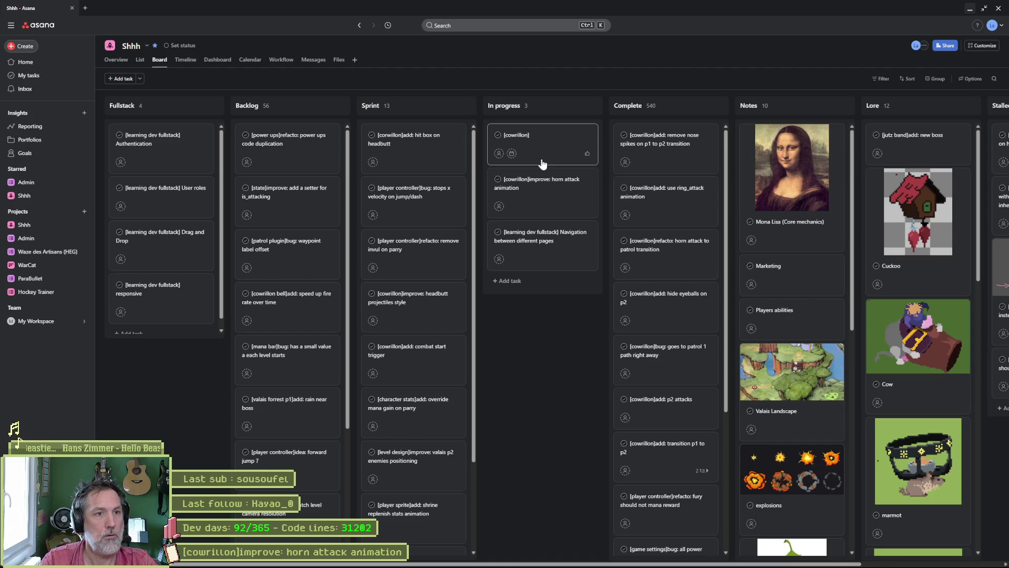
{"action": "type", "text": "add: new horn"}
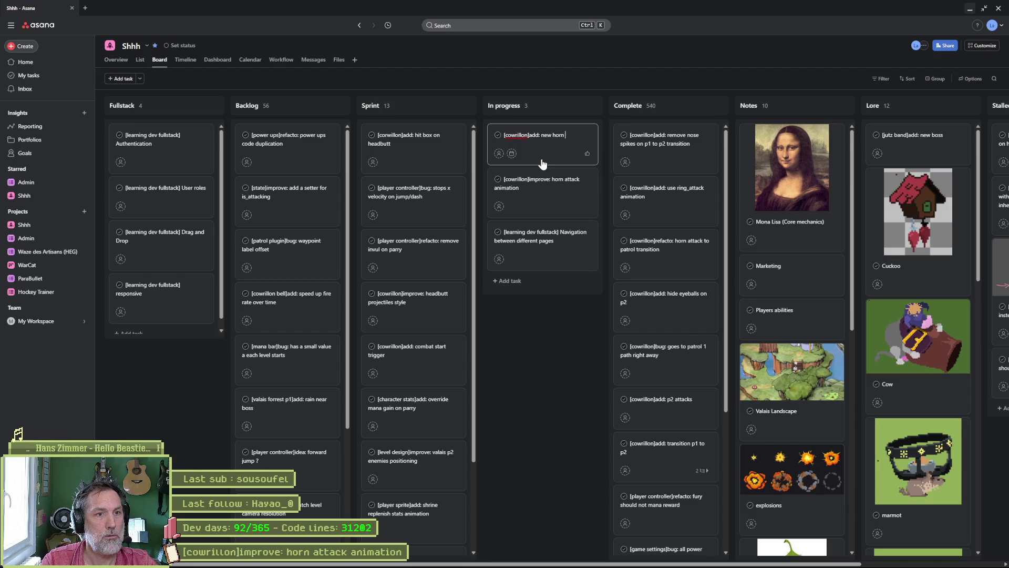
{"action": "type", "text": " position state"}
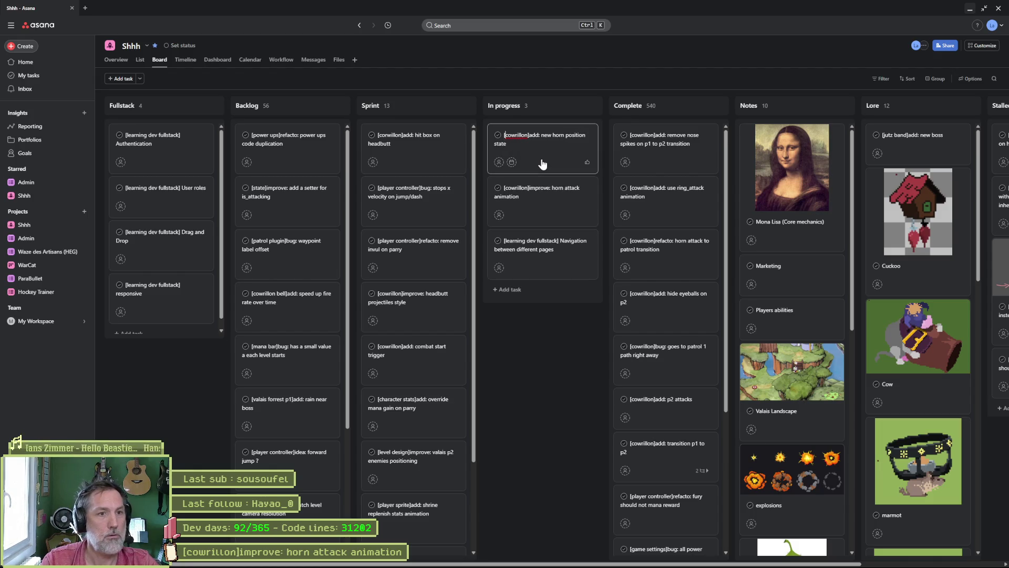
{"action": "key", "text": "ctrl+Right"}
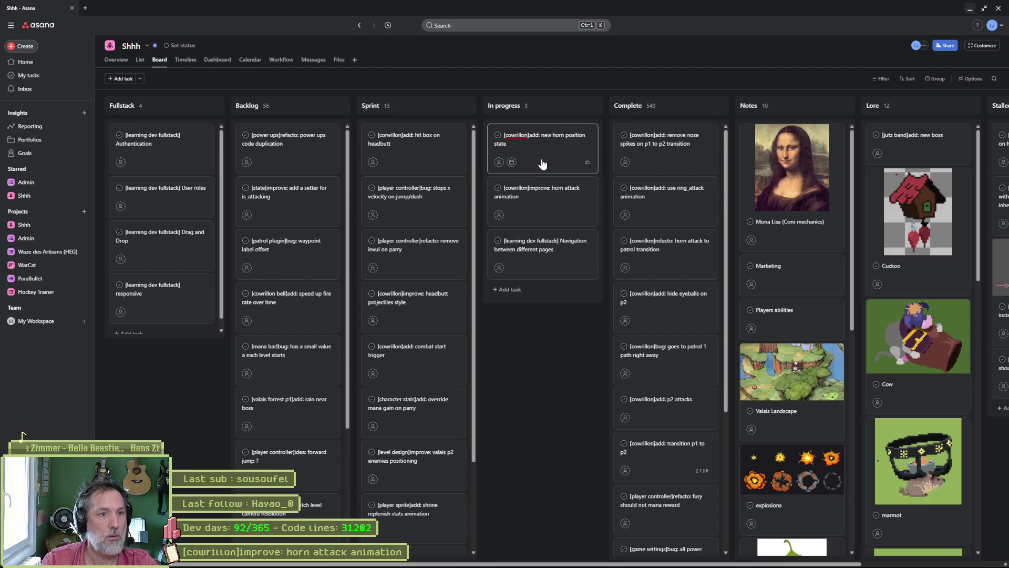
{"action": "key", "text": "ctrl+Right"}
{"action": "key", "text": "ctrl+Right"}
{"action": "key", "text": "ctrl+Right"}
{"action": "type", "text": "ning"}
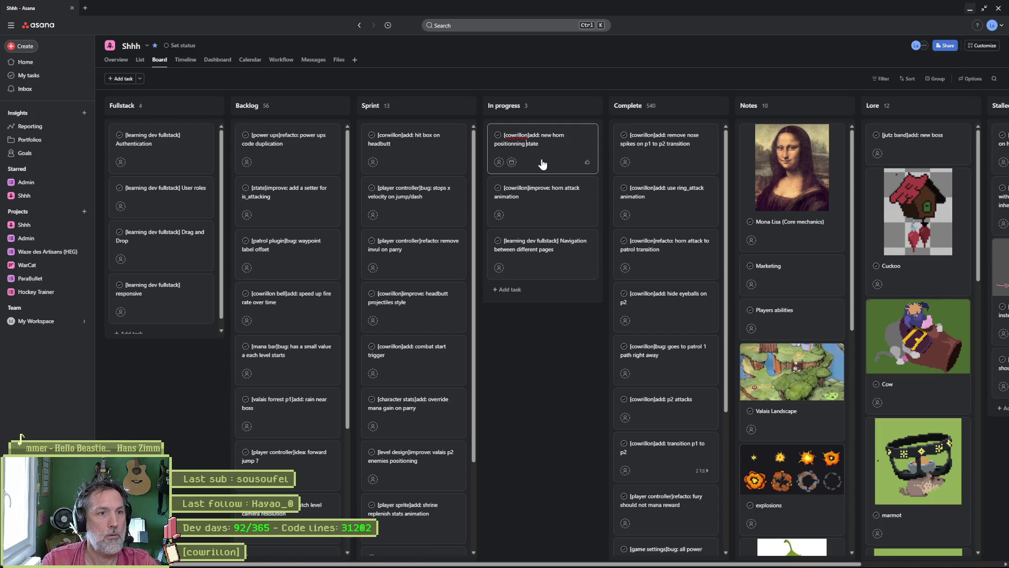
{"action": "type", "text": " state to"}
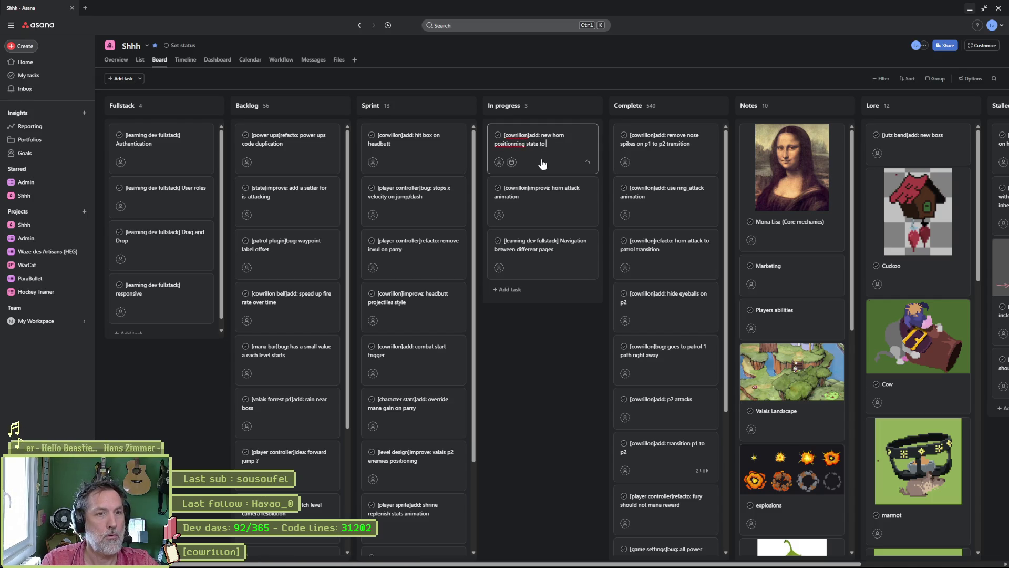
{"action": "key", "text": "BackSpace"}
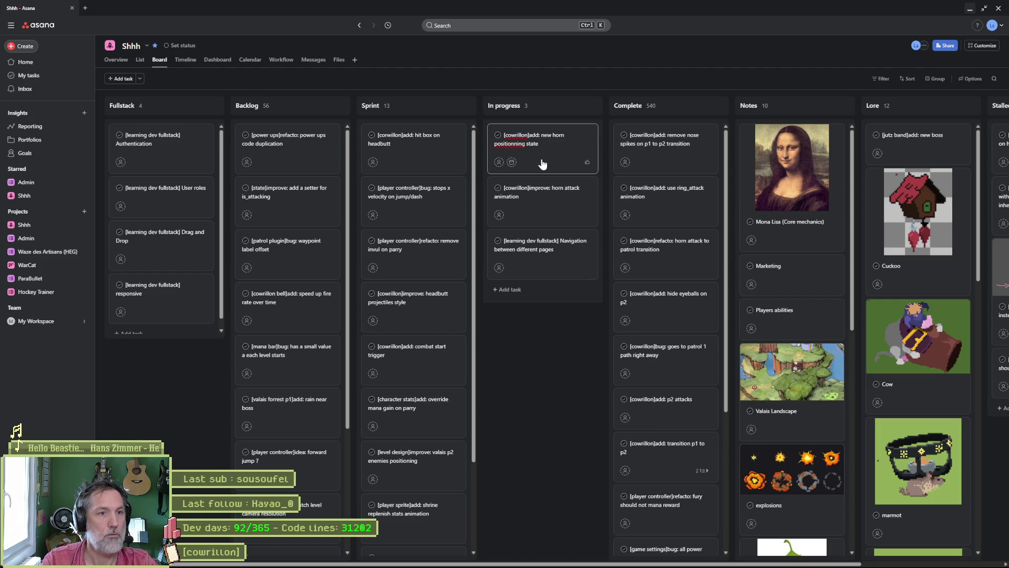
{"action": "key", "text": "Return"}
{"action": "left_click", "coordinate": [526, 162]}
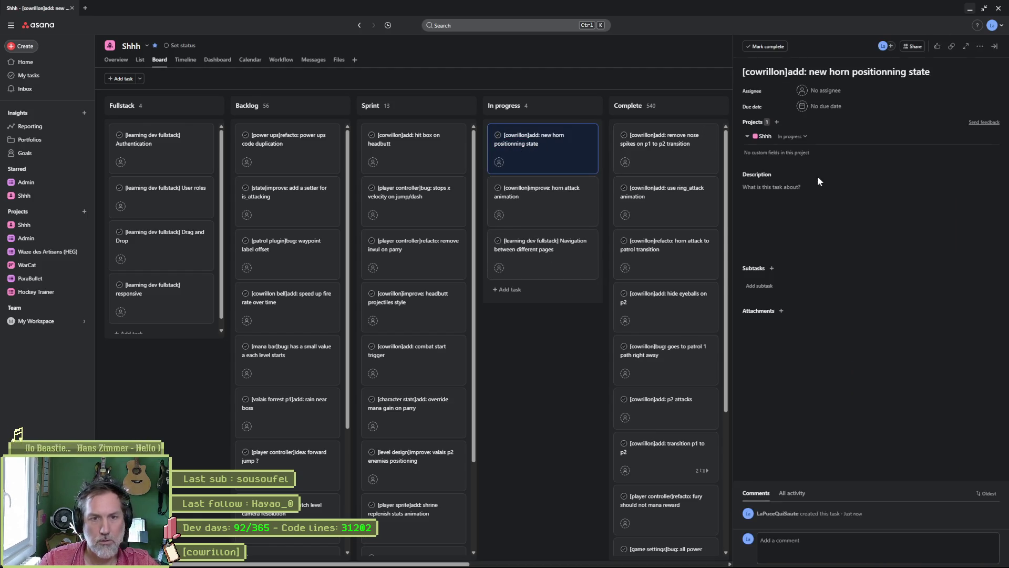
Describe the task: a positioning state moving the head left before switching to horn attack.
{"action": "left_click", "coordinate": [818, 181]}
{"action": "type", "text": "to"}
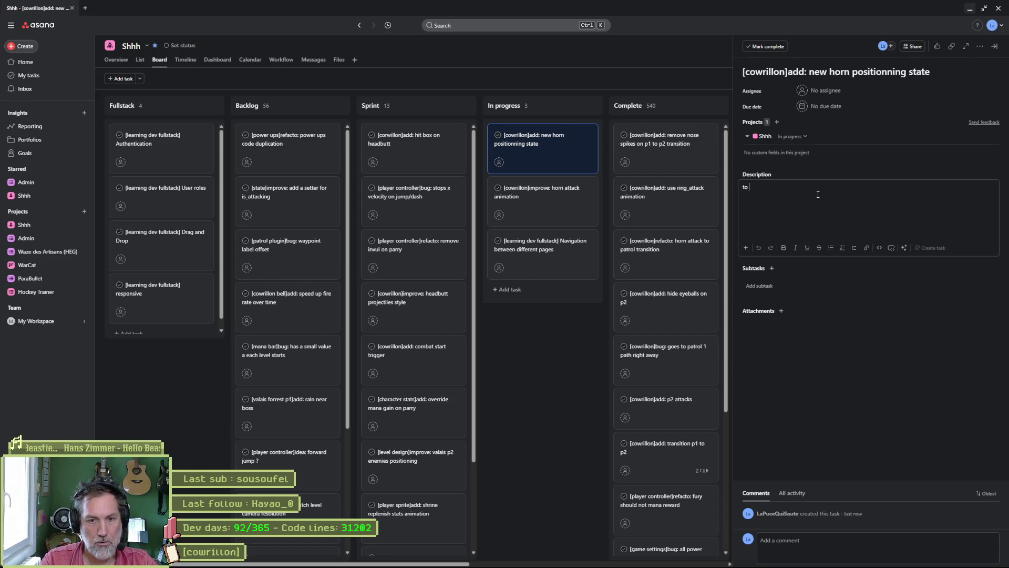
{"action": "type", "text": " avoid too many"}
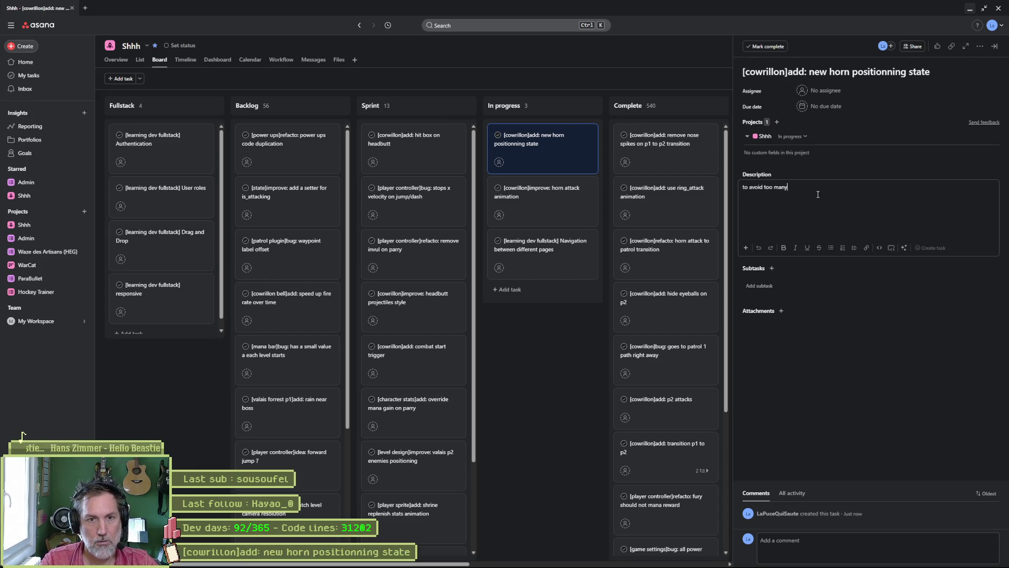
{"action": "type", "text": " changes on a"}
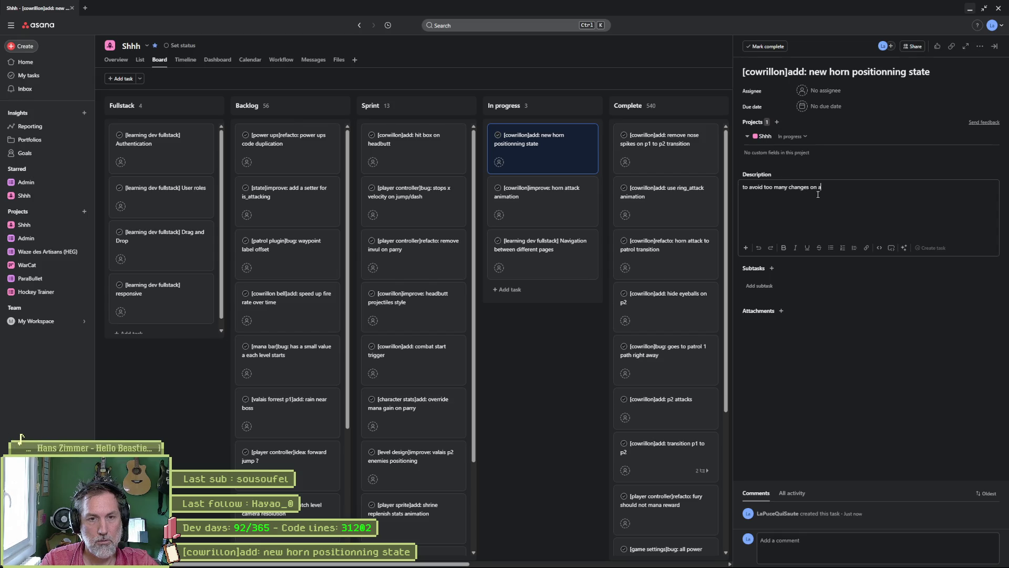
{"action": "type", "text": "nimation"}
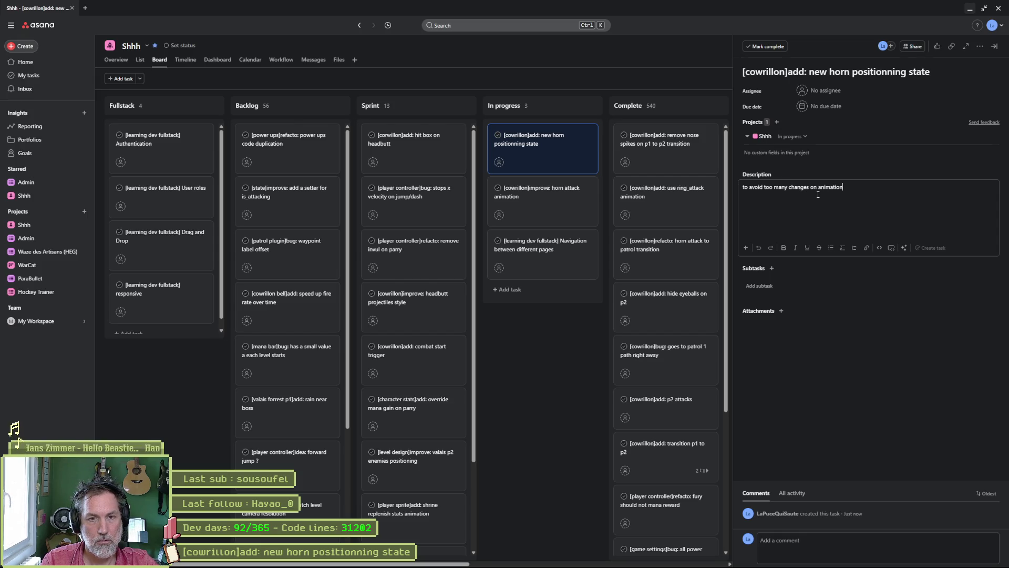
{"action": "type", "text": ", add a"}
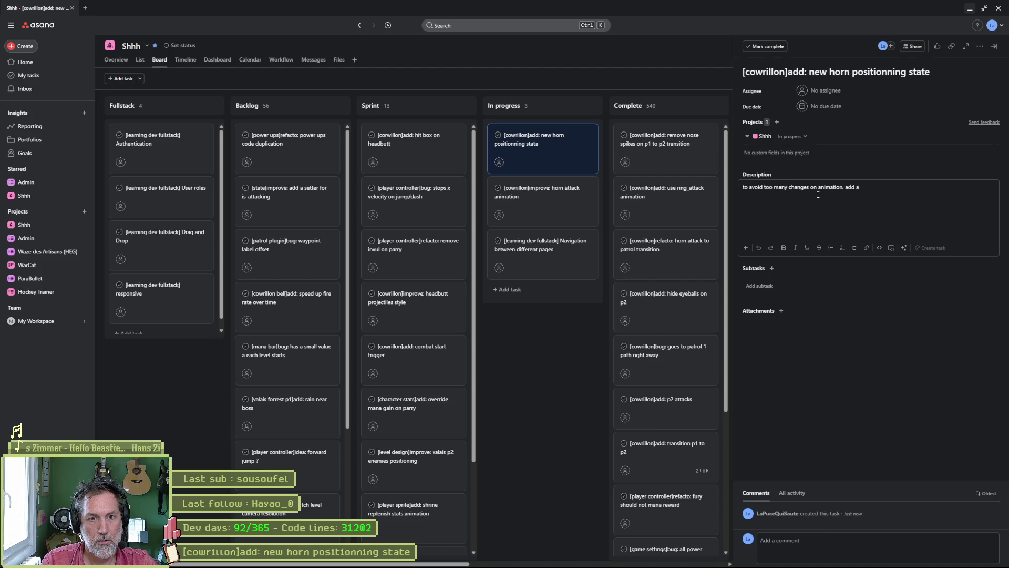
{"action": "type", "text": " positioning stat"}
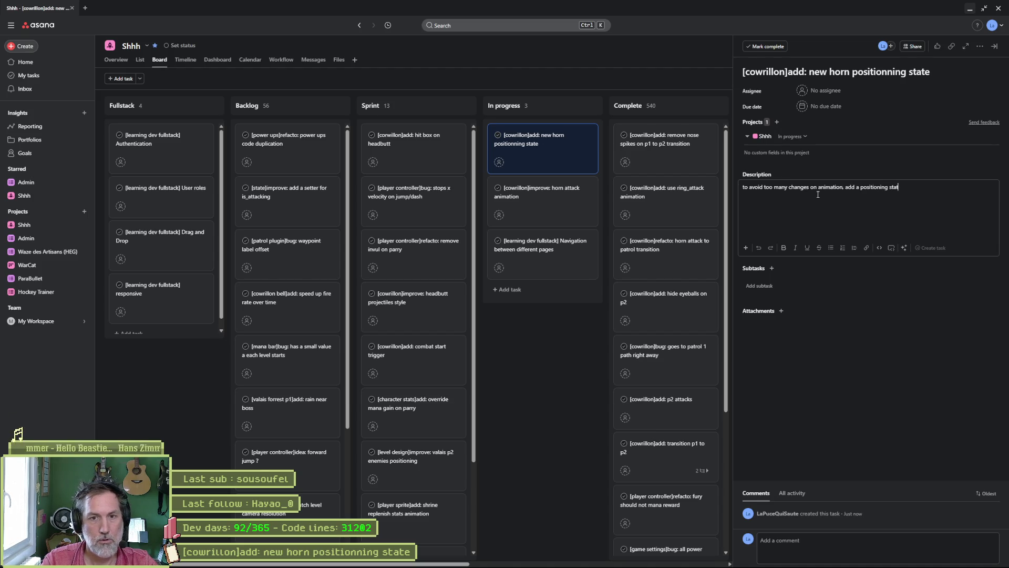
{"action": "type", "text": "e that positions the "}
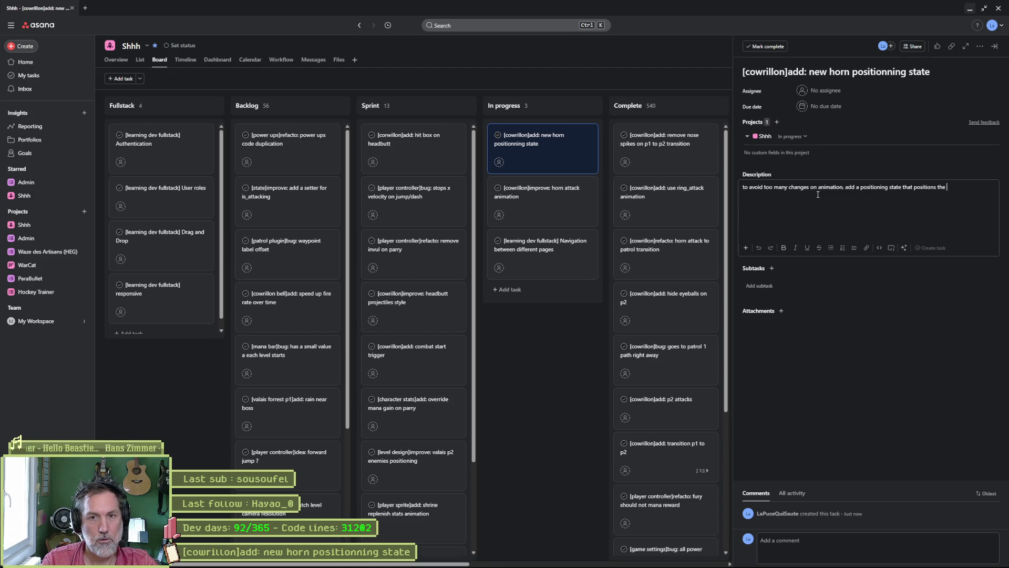
{"action": "type", "text": "head on the le"}
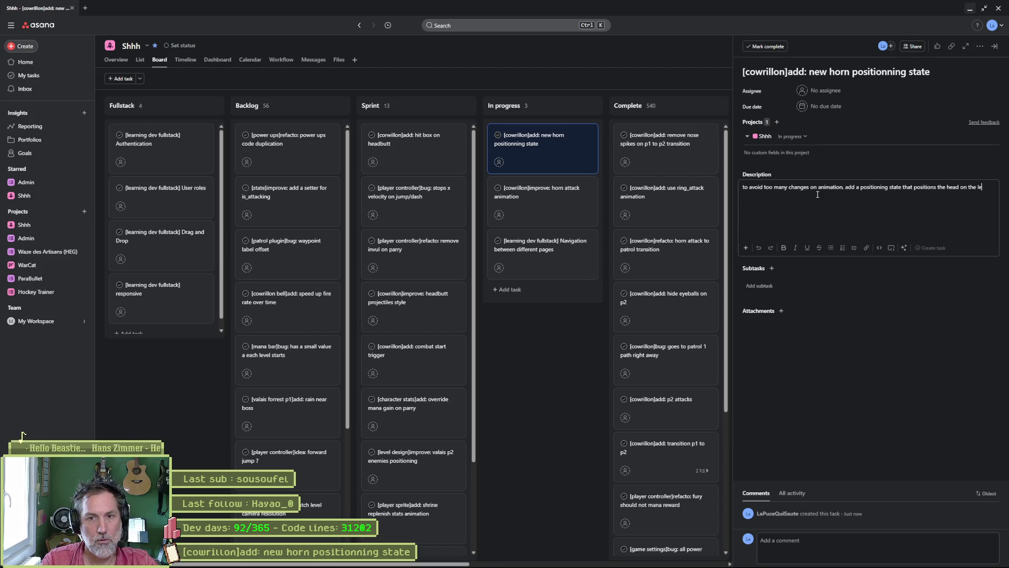
{"action": "type", "text": "ft, then"}
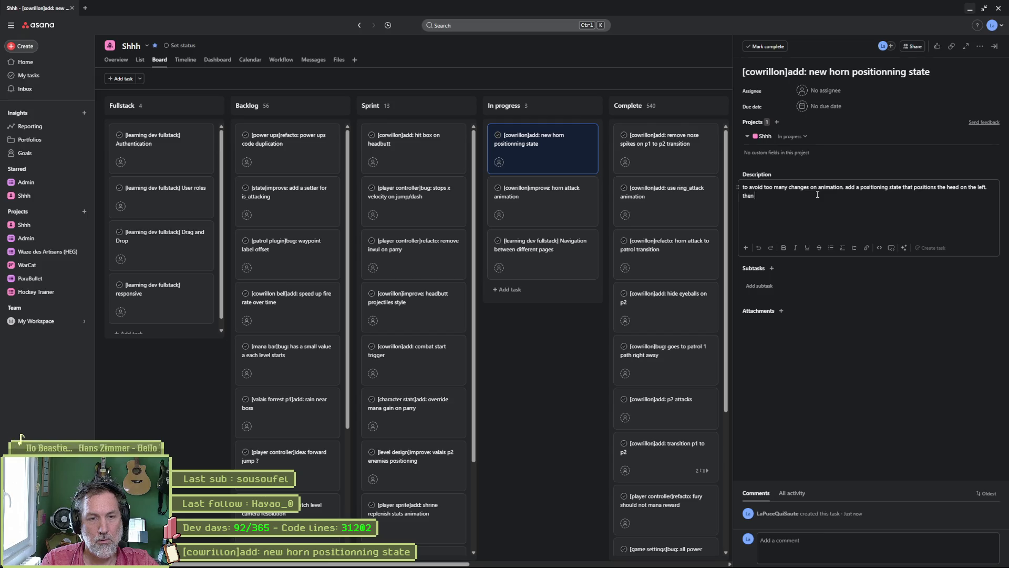
{"action": "type", "text": " switch"}
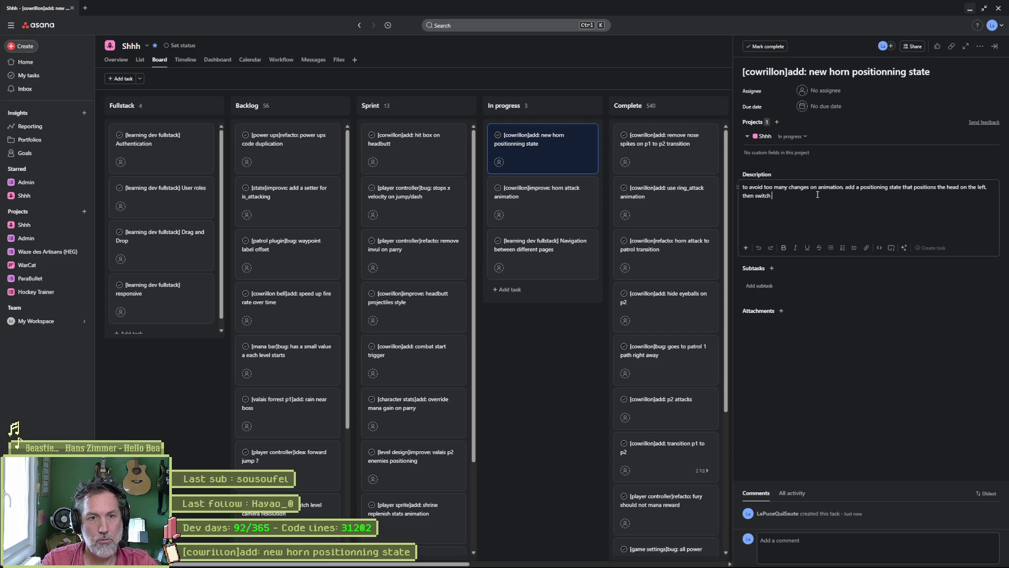
{"action": "type", "text": " to horn state"}
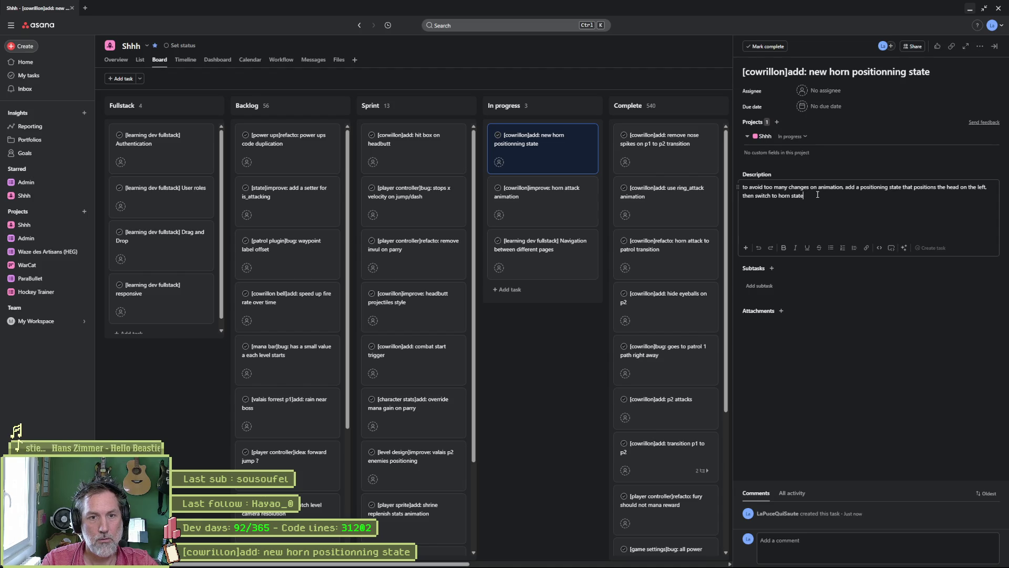
{"action": "type", "text": " attack"}
{"action": "left_click", "coordinate": [522, 372]}
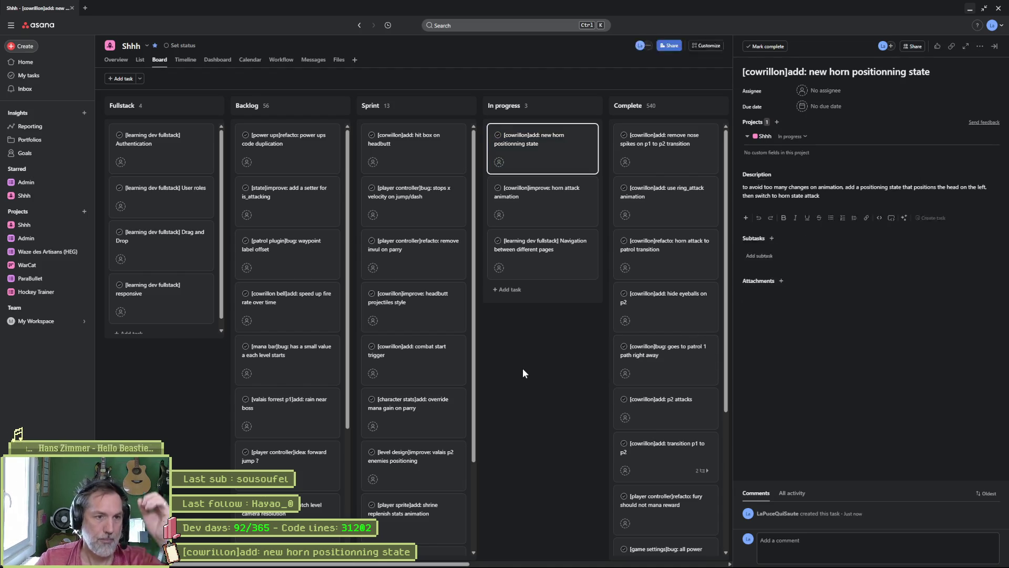
{"action": "left_click", "coordinate": [522, 373]}
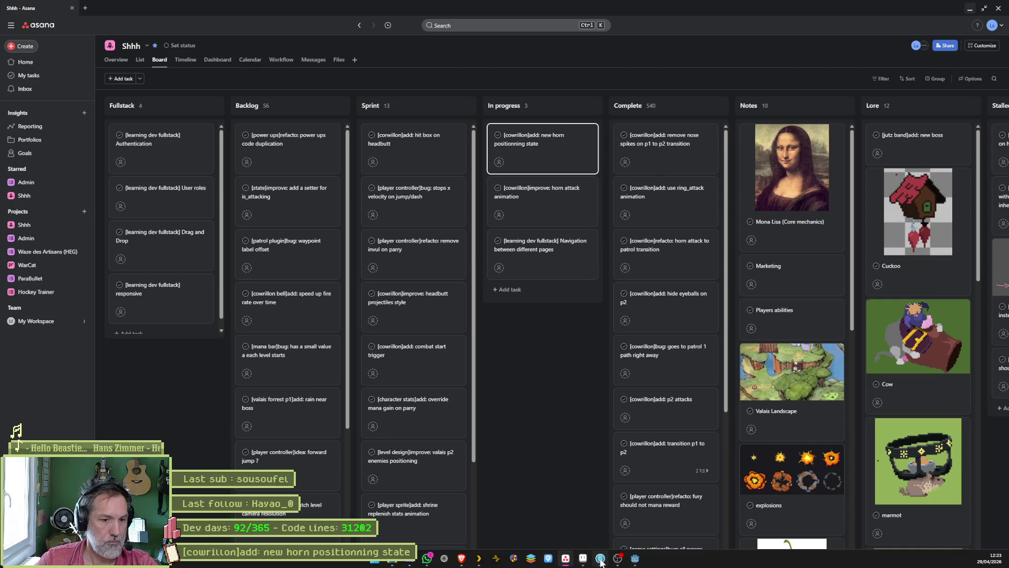
Review Fork's unstaged changes, from the bell attack state and bells.gd to the cowrillon.png image diff.
{"action": "left_click", "coordinate": [601, 559]}
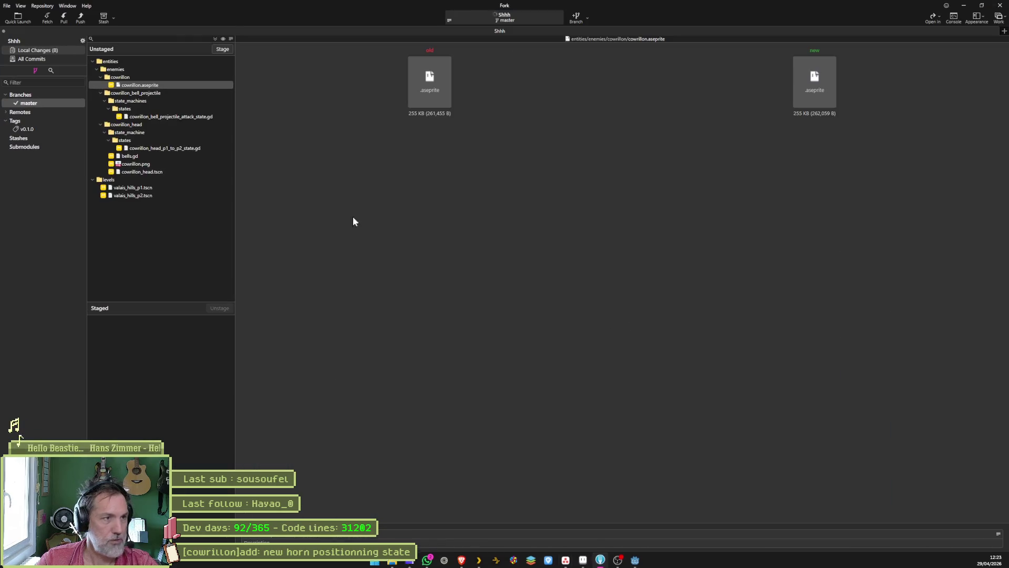
{"action": "left_click", "coordinate": [205, 117]}
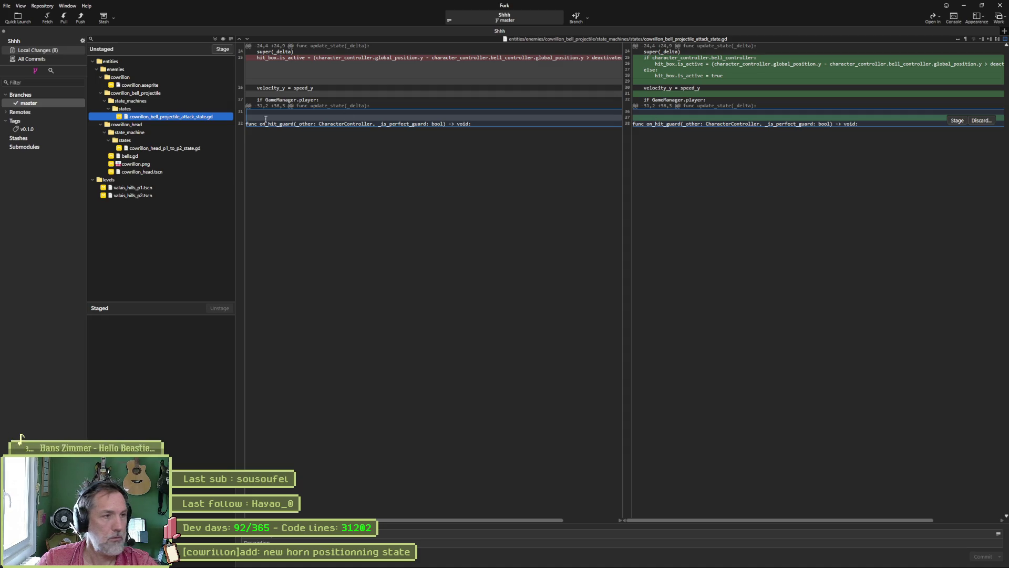
{"action": "left_click", "coordinate": [188, 147]}
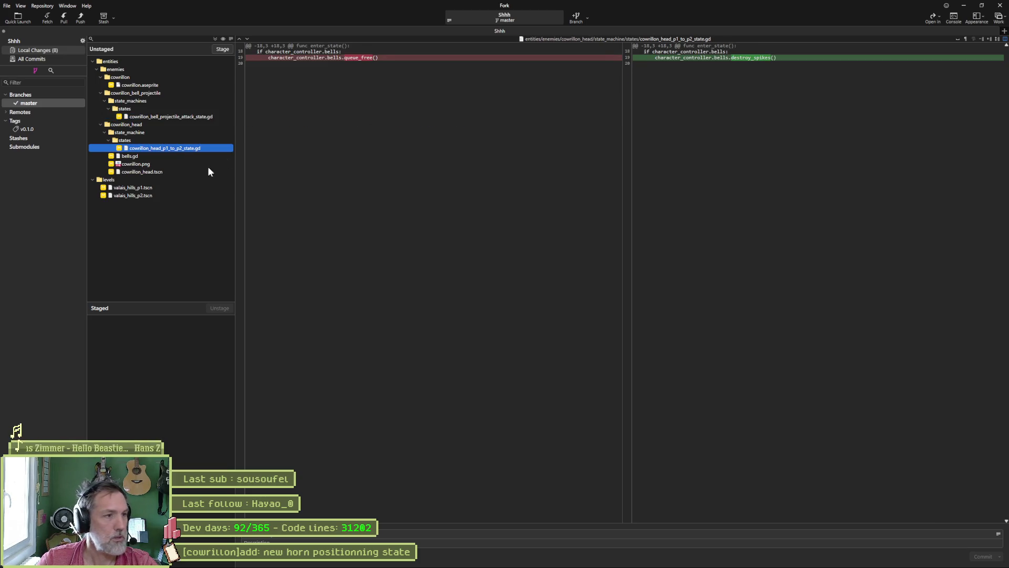
{"action": "left_click", "coordinate": [150, 157]}
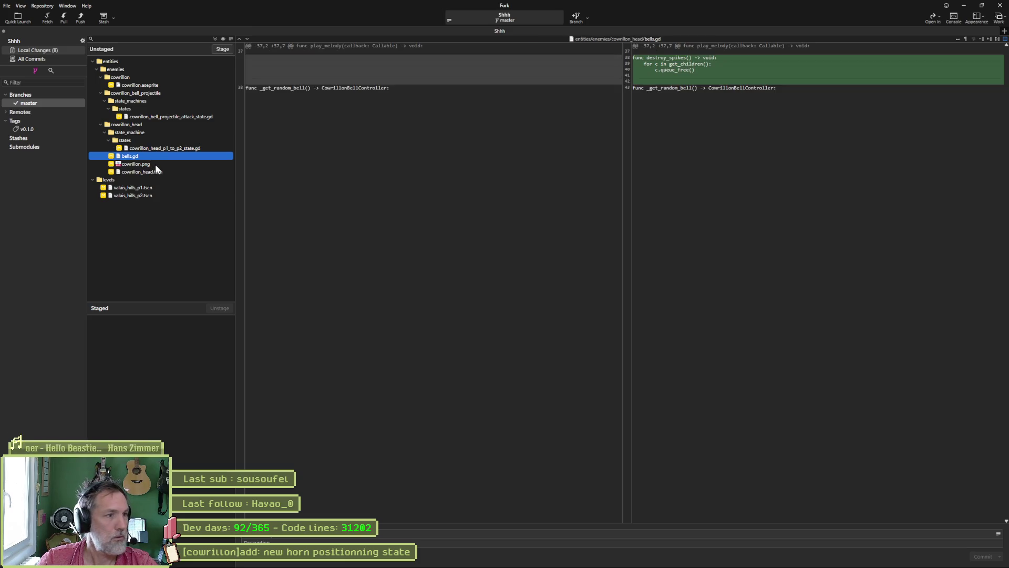
{"action": "left_click", "coordinate": [155, 165]}
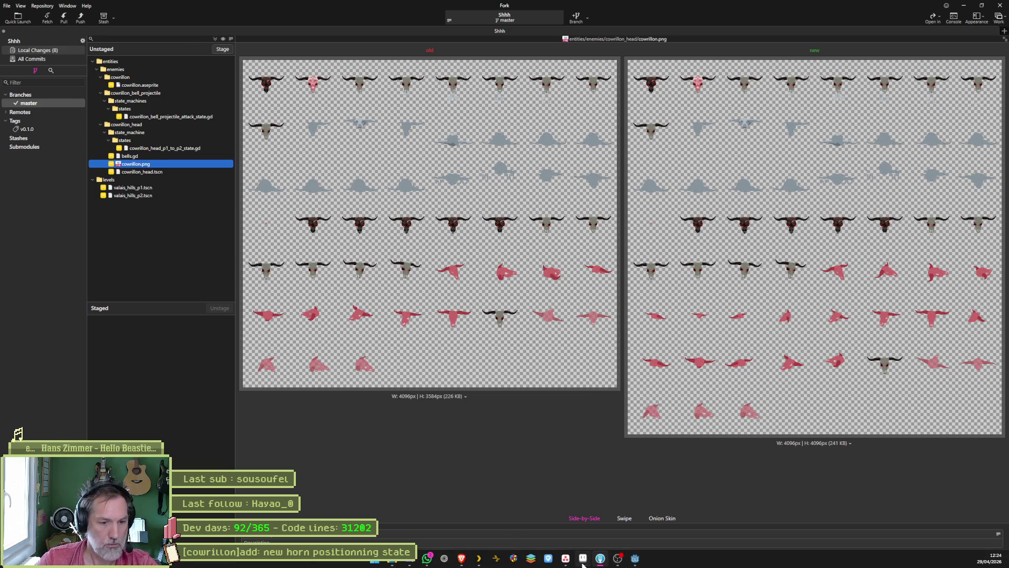
Check the horn animation in Godot and the skull sprite in Aseprite, then return to Asana.
{"action": "left_click", "coordinate": [633, 560]}
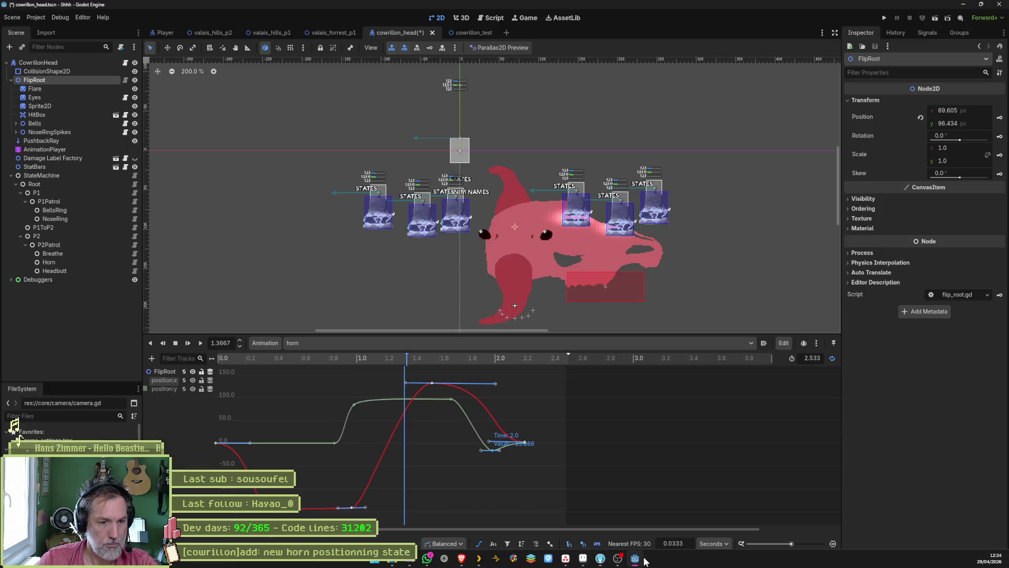
{"action": "left_click", "coordinate": [583, 559]}
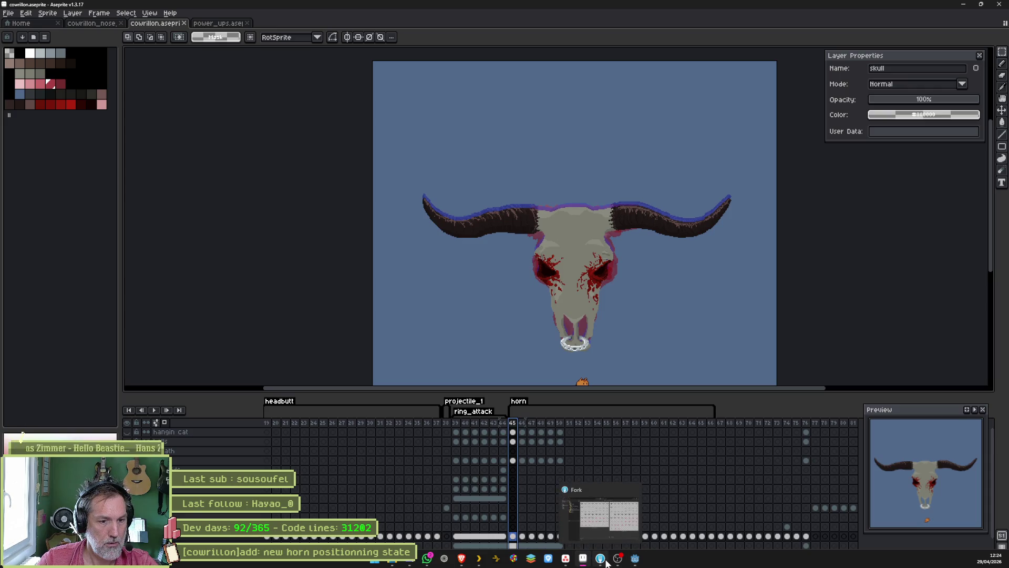
{"action": "left_click", "coordinate": [635, 560]}
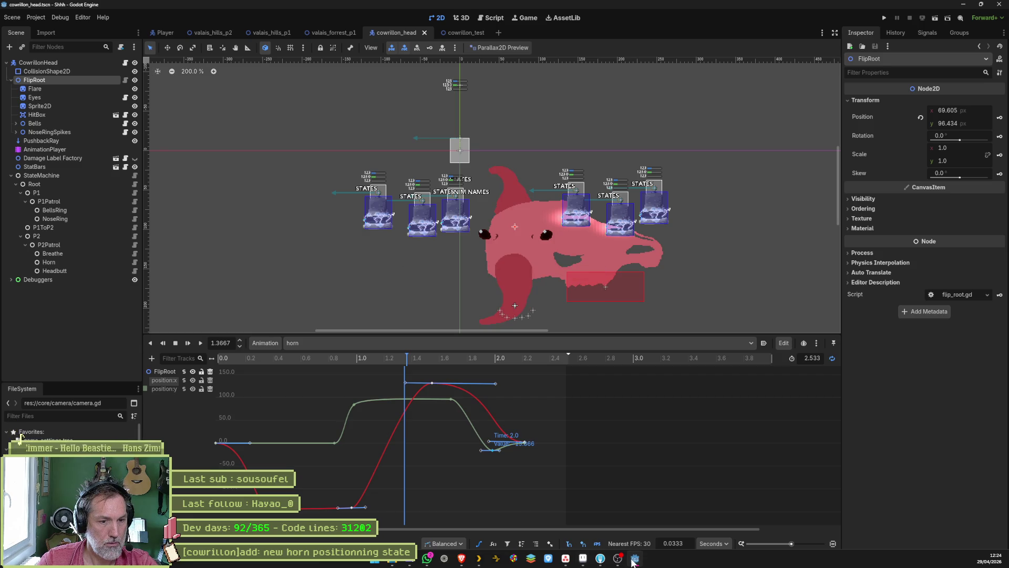
{"action": "left_click", "coordinate": [565, 560]}
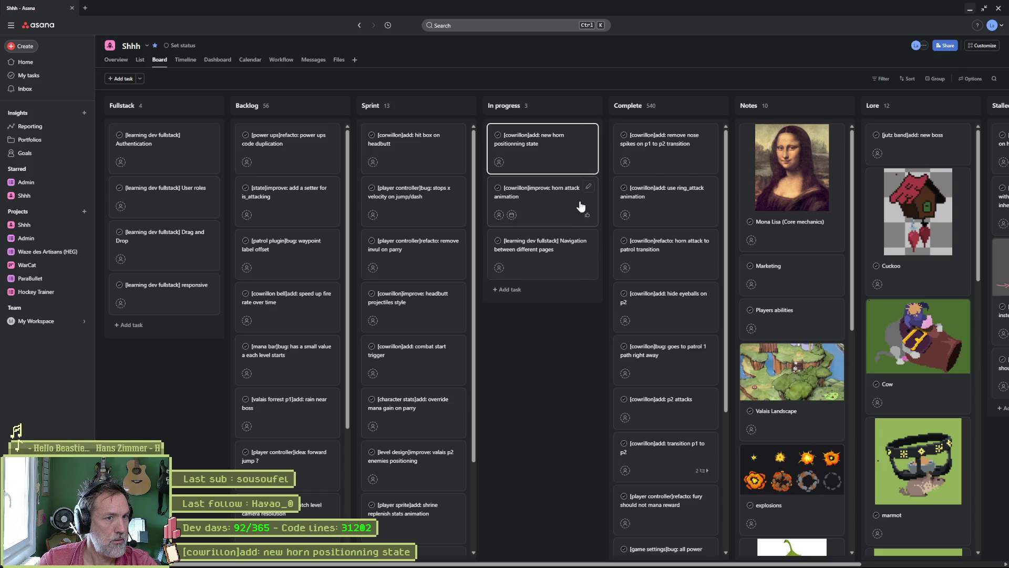
Open the horn attack animation task's details, then go back to Fork's cowrillon.png comparison.
{"action": "left_click", "coordinate": [559, 196]}
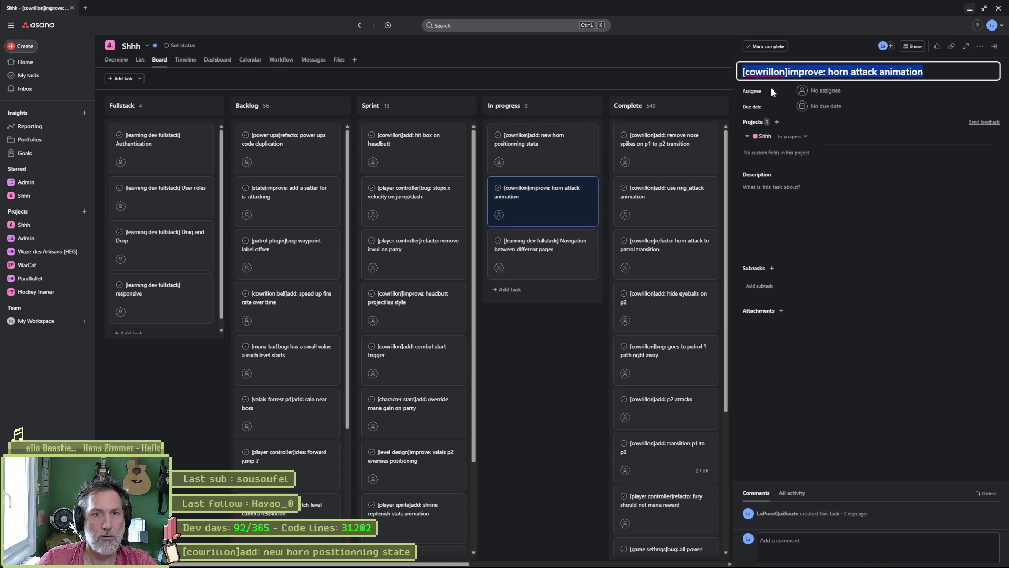
{"action": "left_click", "coordinate": [600, 558]}
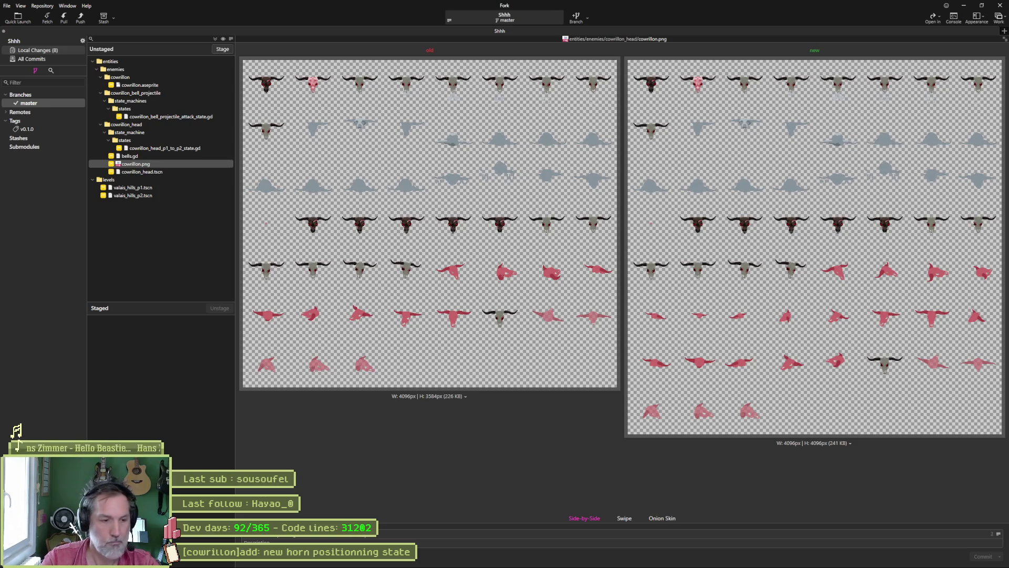
Stage and commit all 8 changed files with a message about the nose ring null exception.
{"action": "type", "text": "itio"}
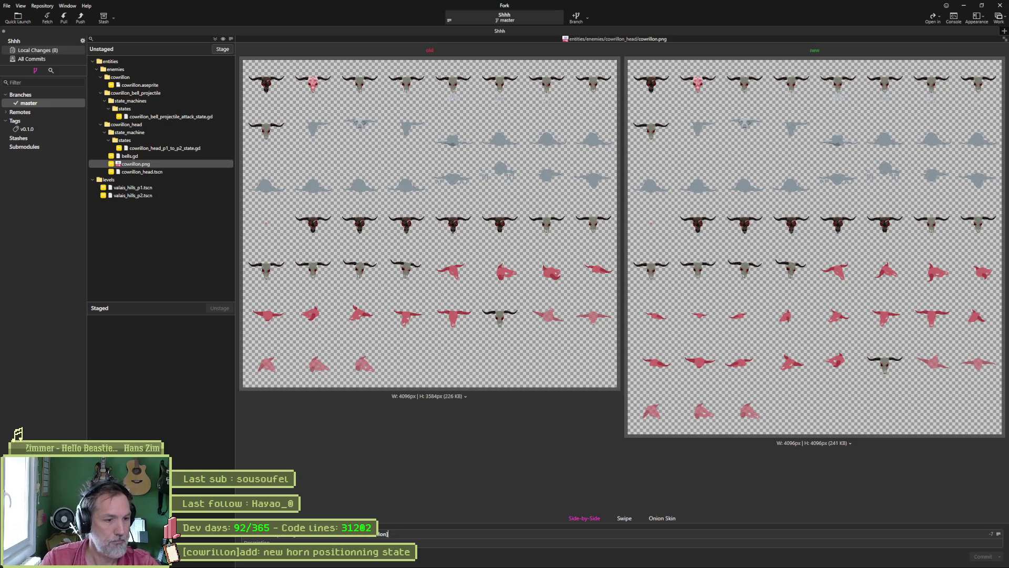
{"action": "type", "text": "ed: nul"}
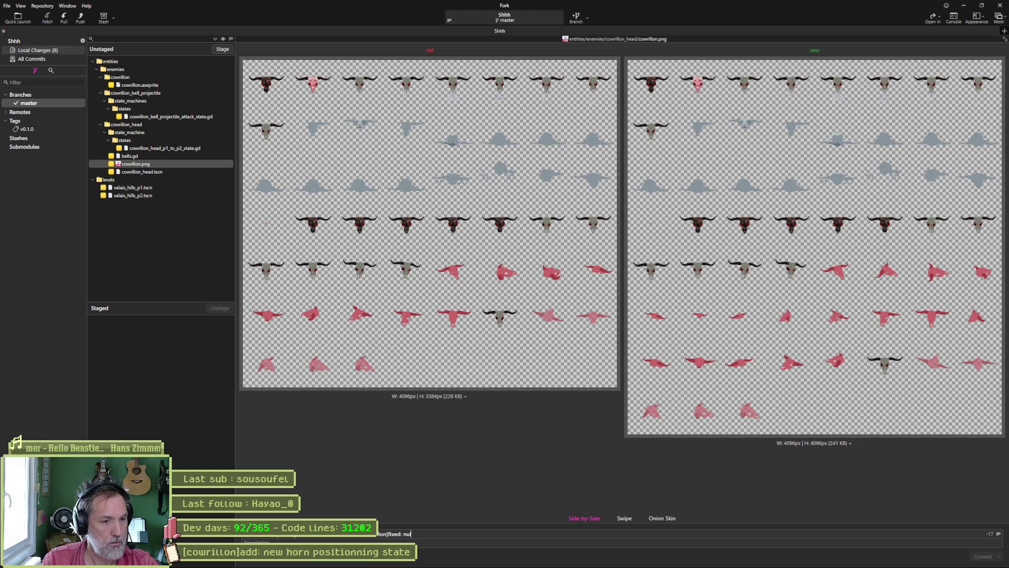
{"action": "type", "text": "l exception on"}
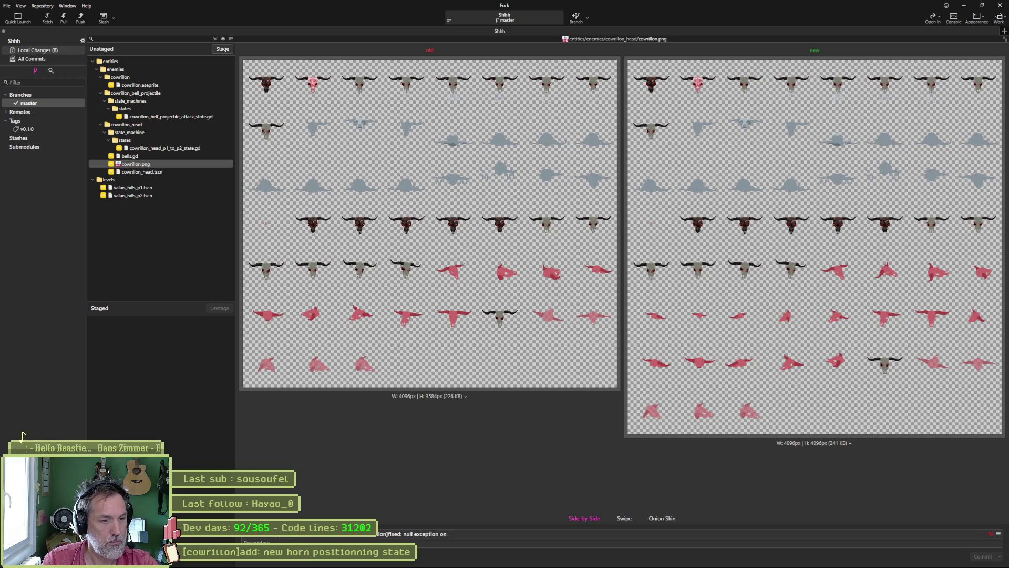
{"action": "type", "text": " nose ring destro"}
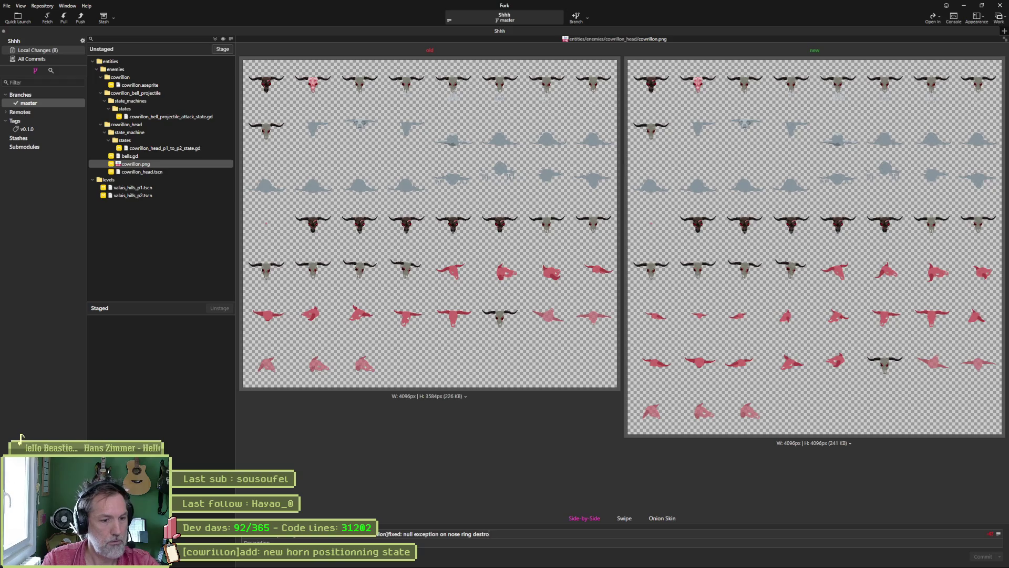
{"action": "type", "text": "yed"}
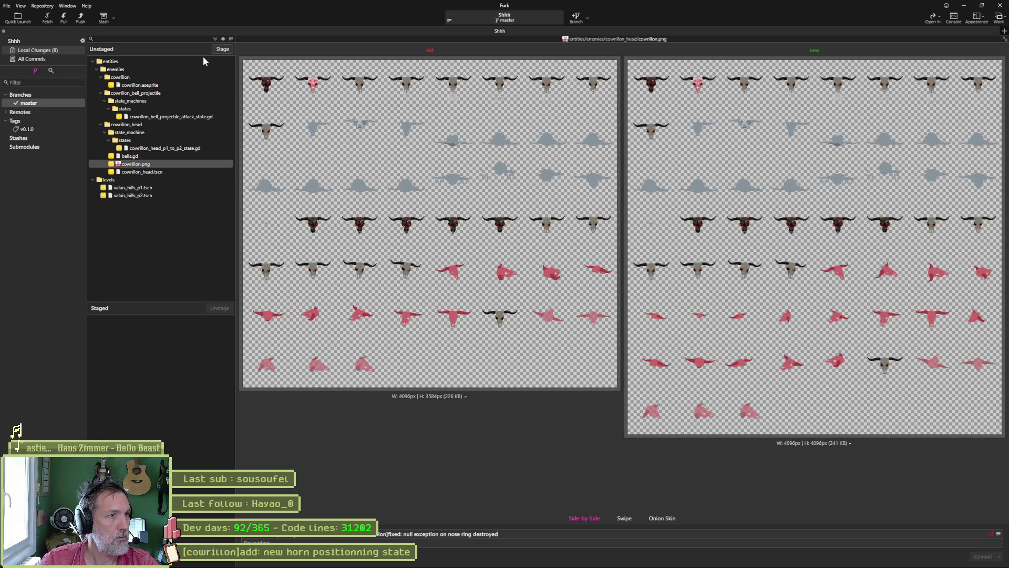
{"action": "left_click", "coordinate": [217, 39]}
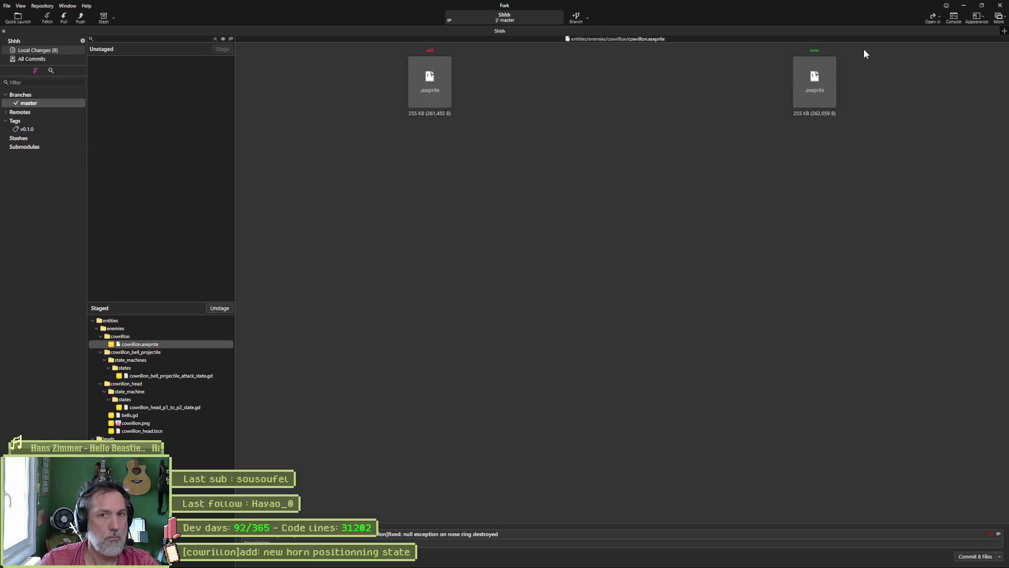
{"action": "left_click", "coordinate": [967, 556]}
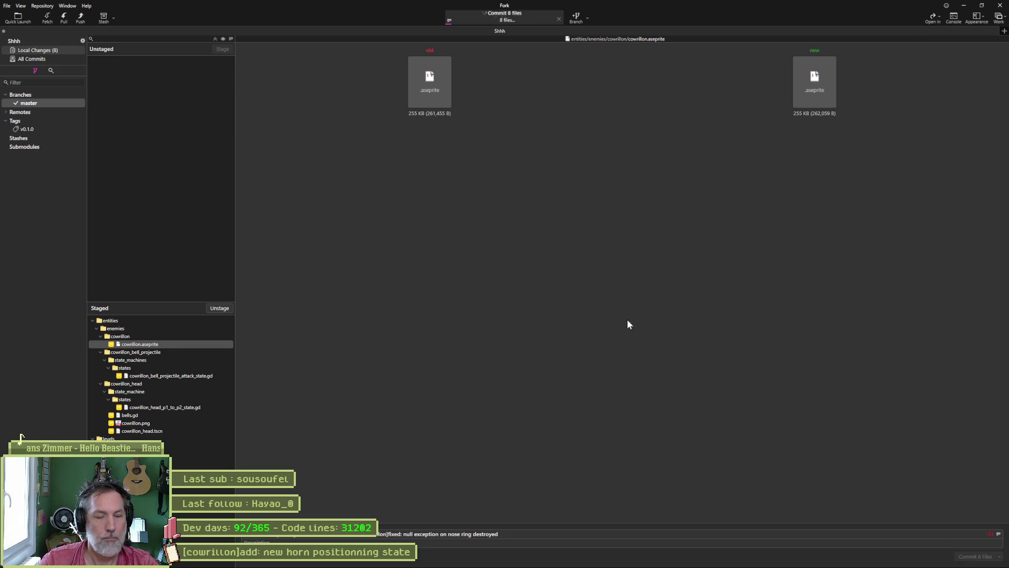
Push master to origin, then minimize Fork to return to the Asana board.
{"action": "left_click", "coordinate": [80, 17]}
{"action": "left_click", "coordinate": [555, 311]}
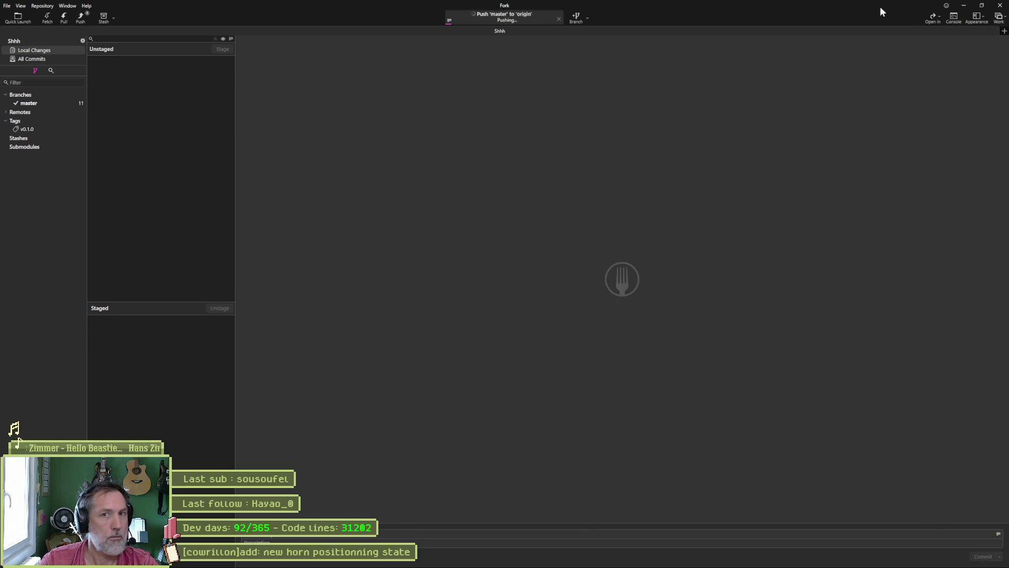
{"action": "left_click", "coordinate": [962, 7]}
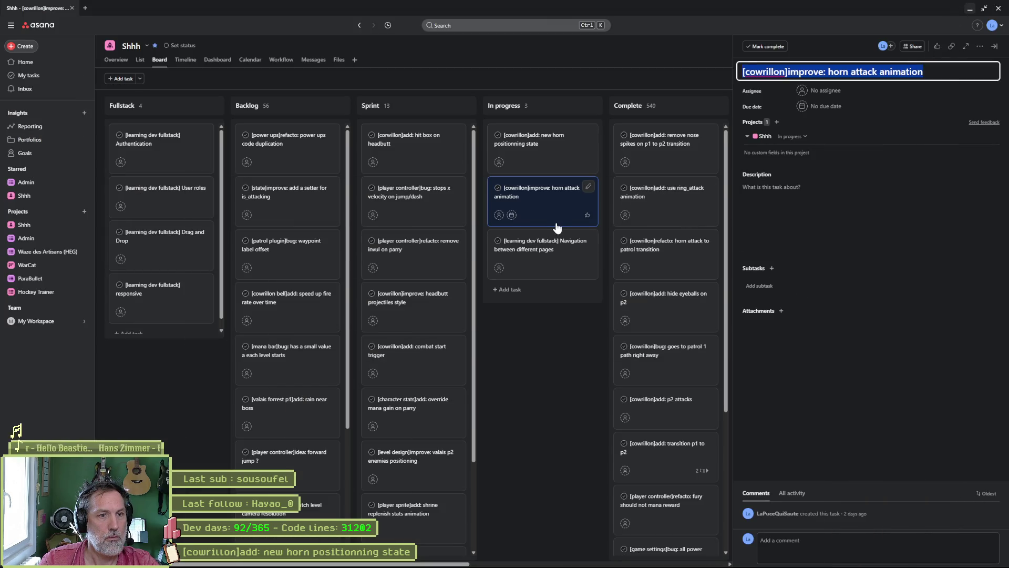
Open the 'new horn positionning state' card in the In progress column to view its description.
{"action": "left_click", "coordinate": [555, 150]}
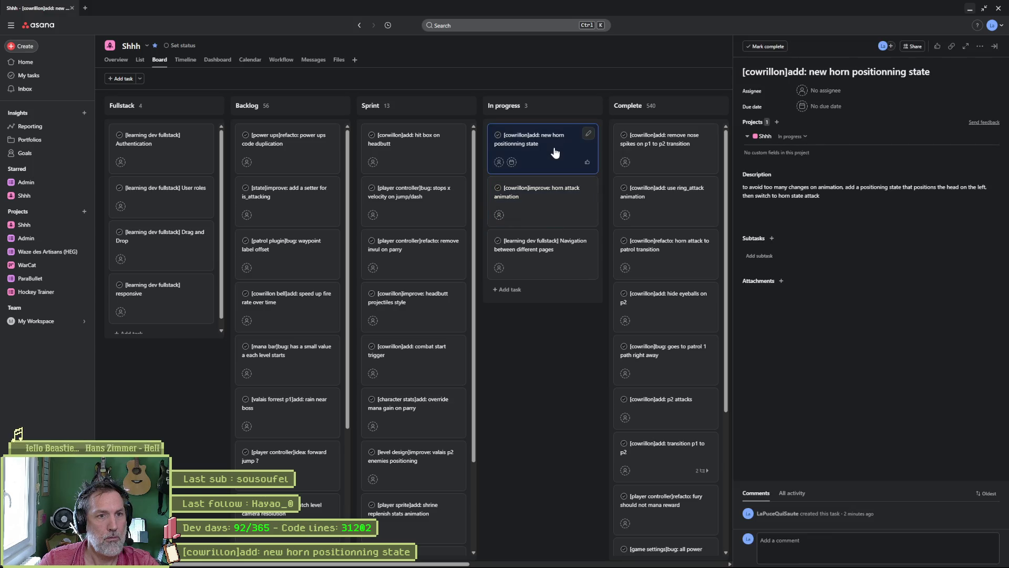